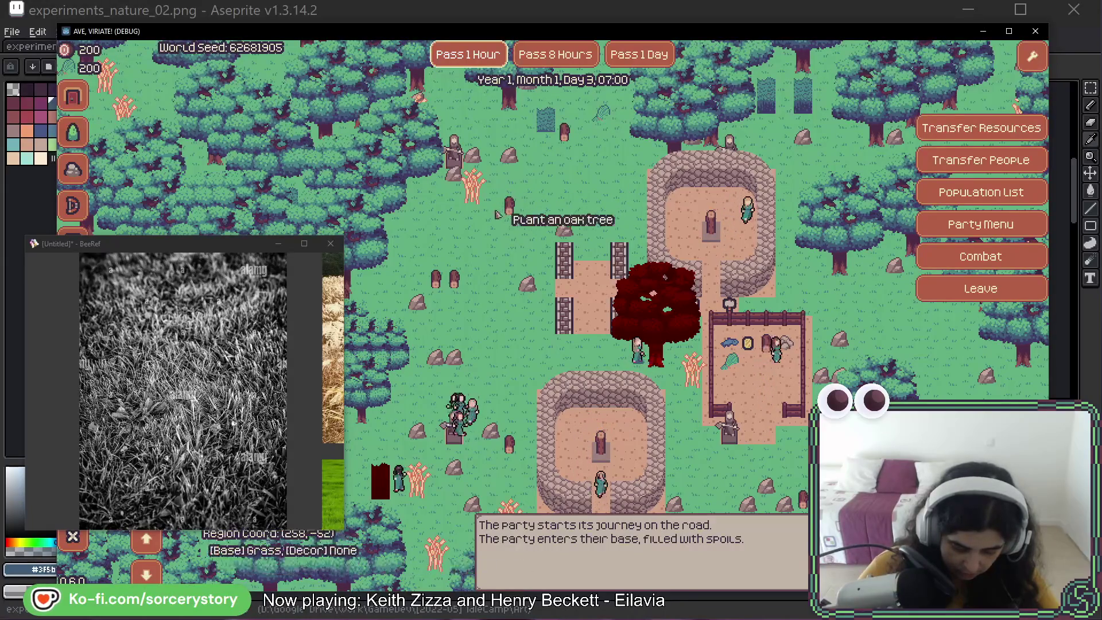
Pass one hour to Day 3, 08:00, pan the map around the warehouses, then bring Aseprite forward.
click(484, 64)
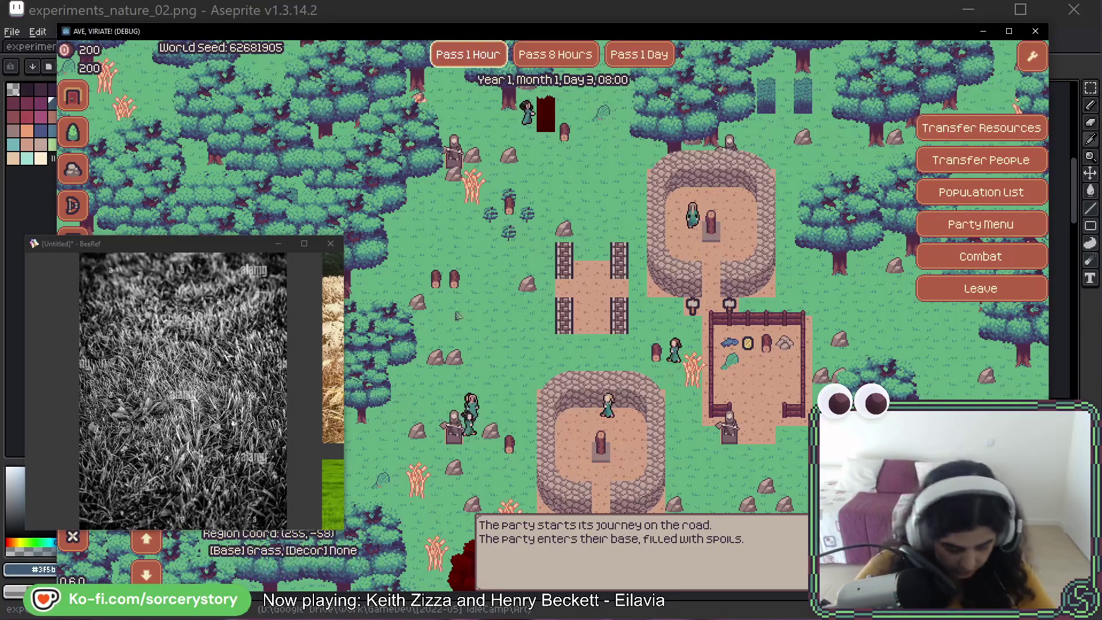
drag(751, 356, 578, 356)
key(s)
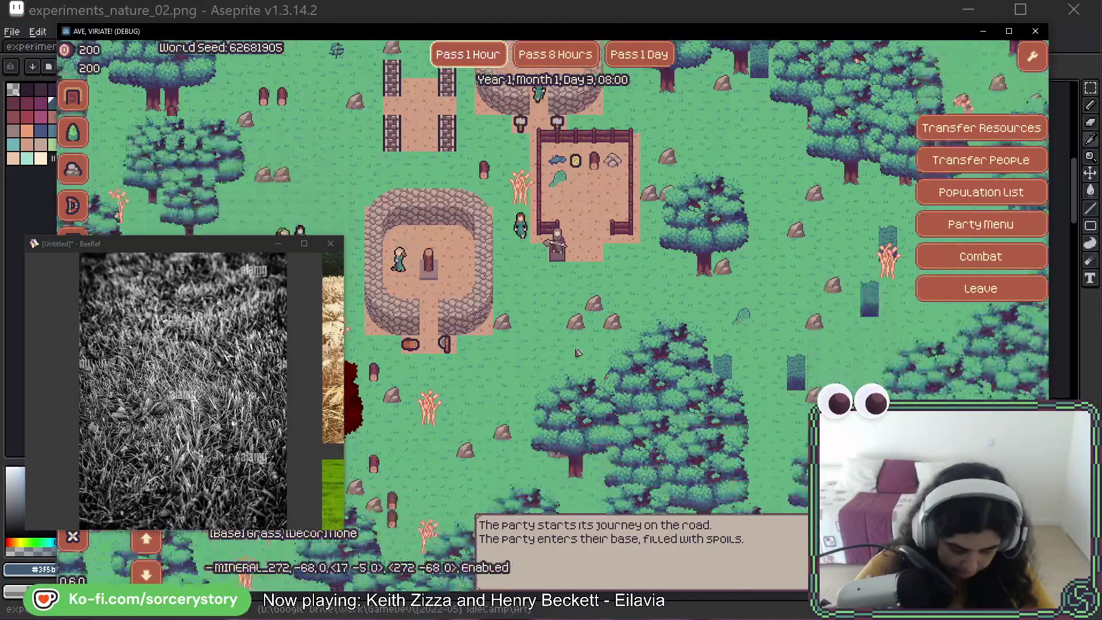
key(a)
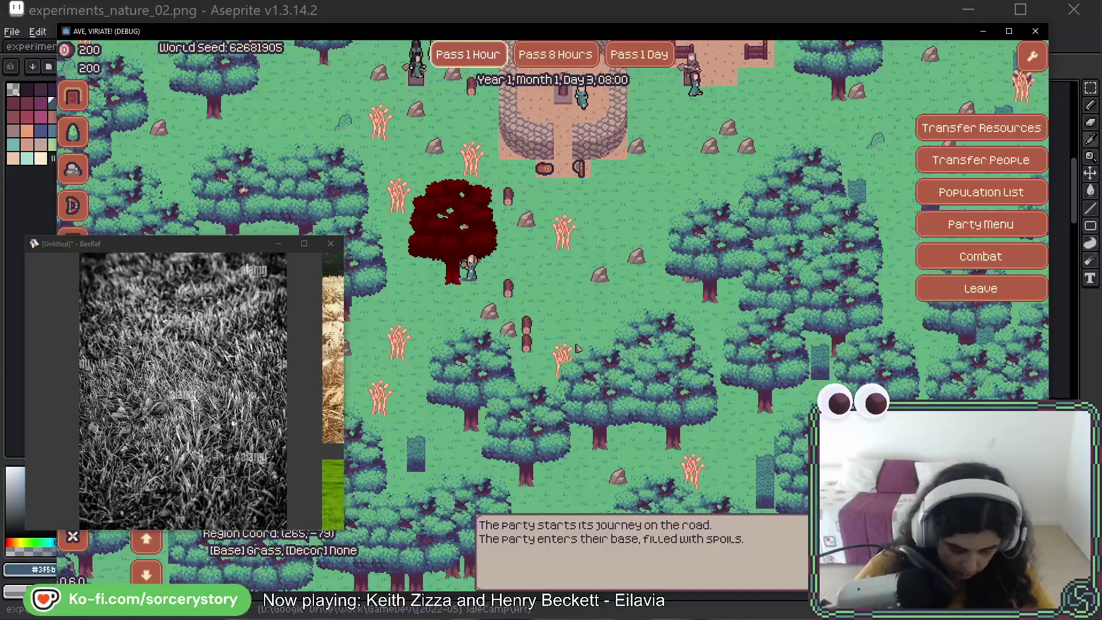
key(w)
key(d)
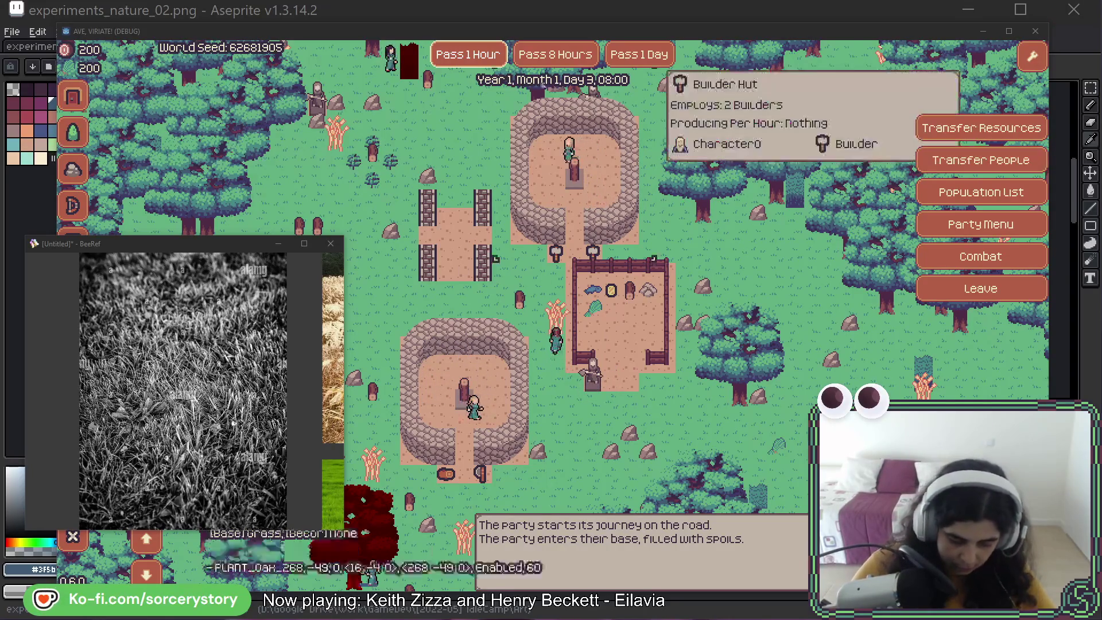
click(539, 12)
key(m)
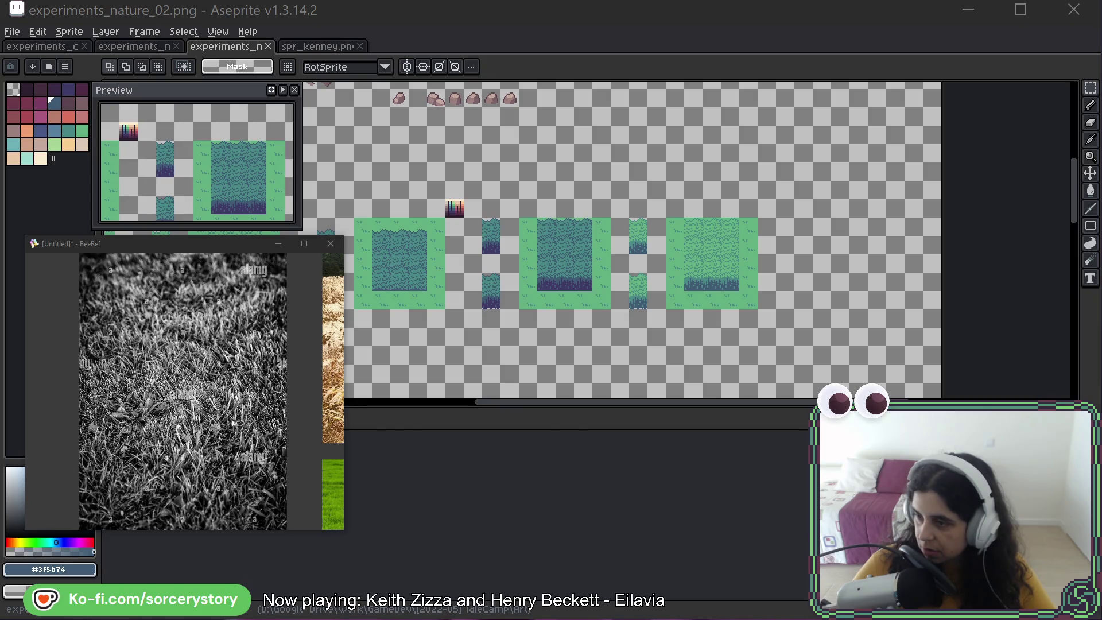
Open experiments_resources_01.png in Aseprite and look across the sheet.
drag(438, 16, 440, 18)
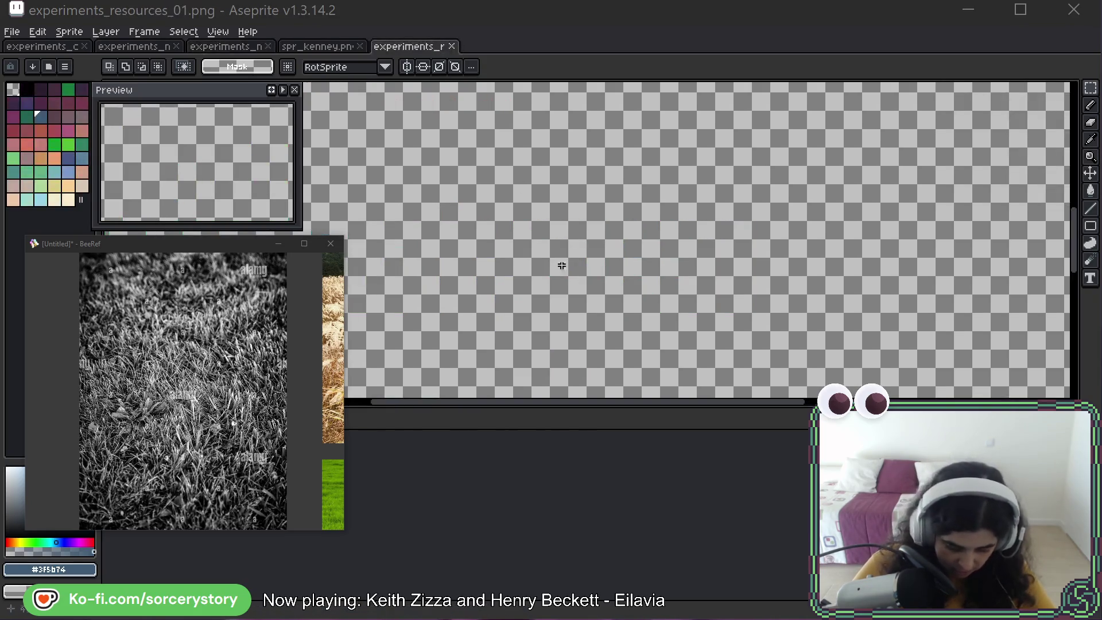
scroll(698, 139, up, 10)
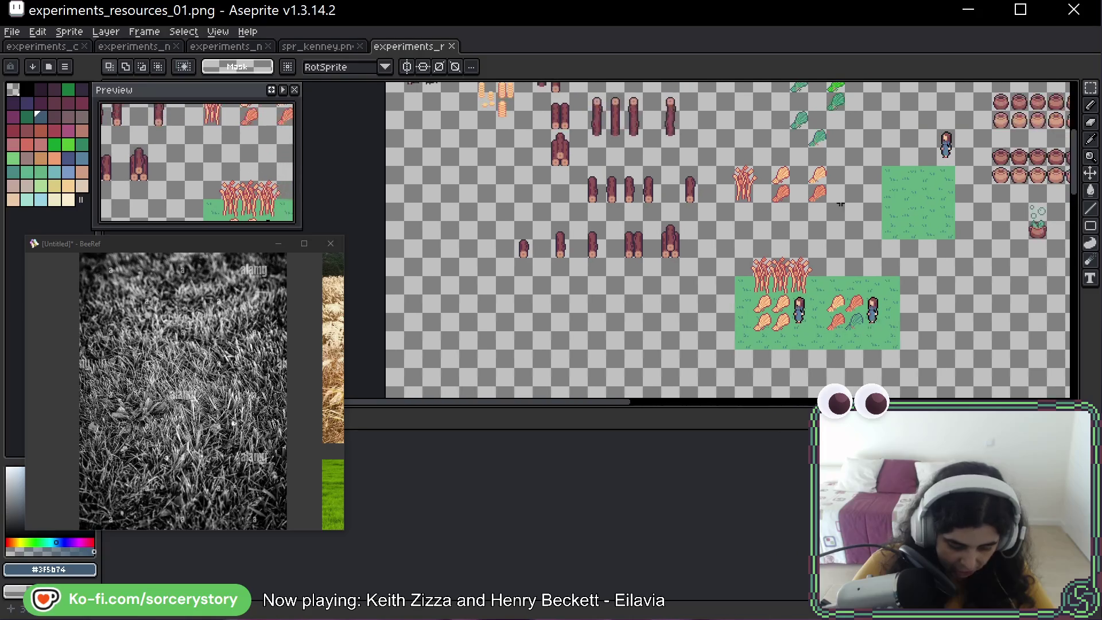
scroll(479, 225, up, 5)
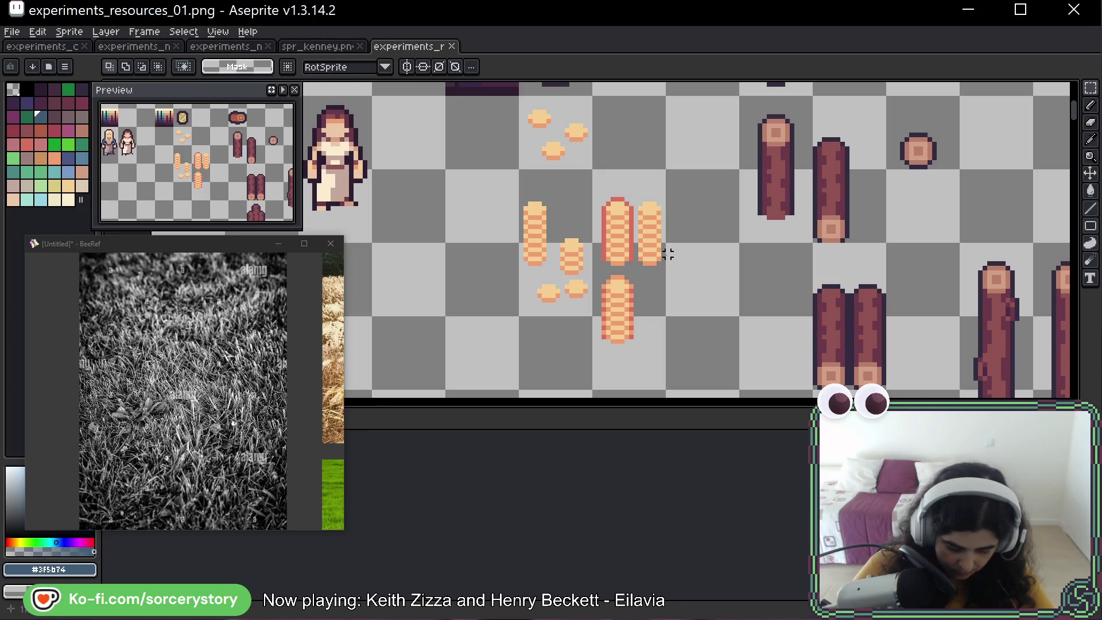
scroll(654, 281, down, 1)
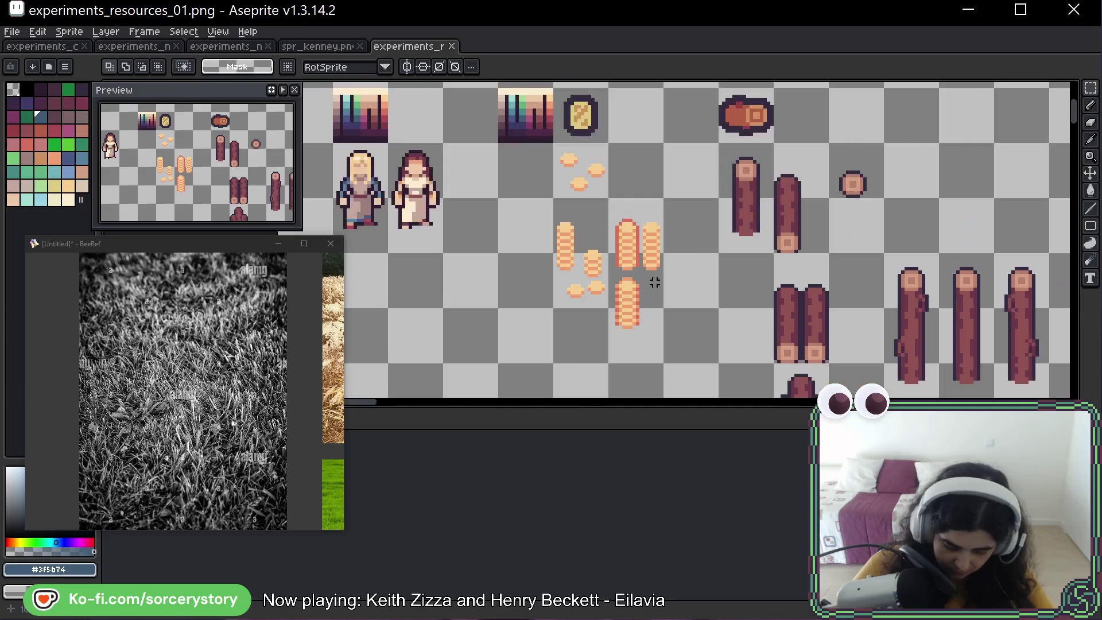
drag(713, 324, 632, 323)
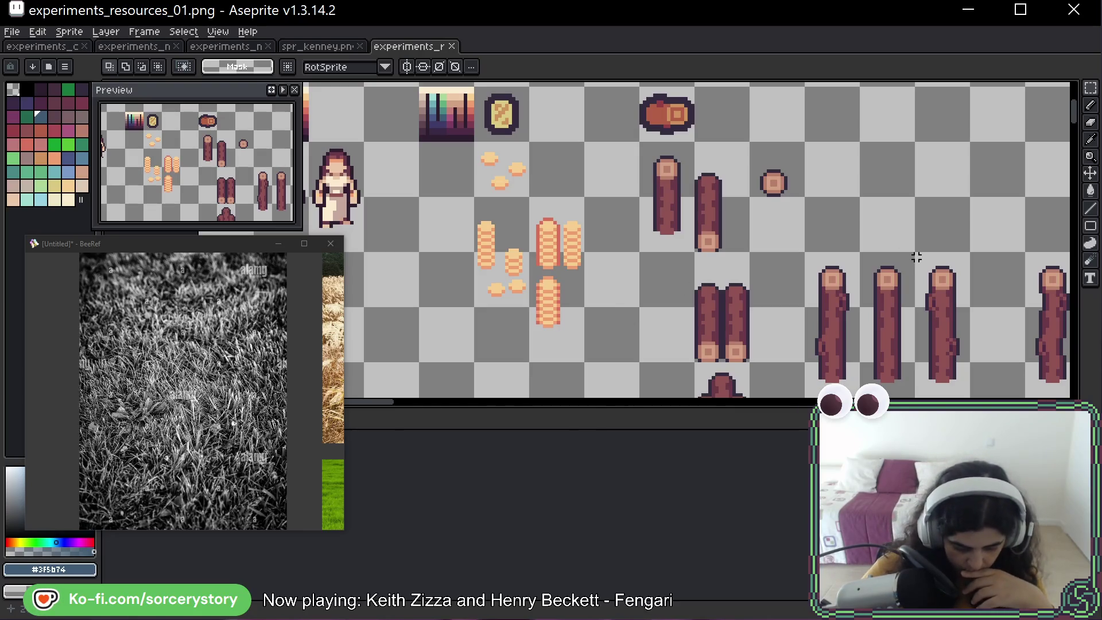
mouse_move(917, 257)
mouse_down()
mouse_move(463, 201)
mouse_move(929, 253)
mouse_up()
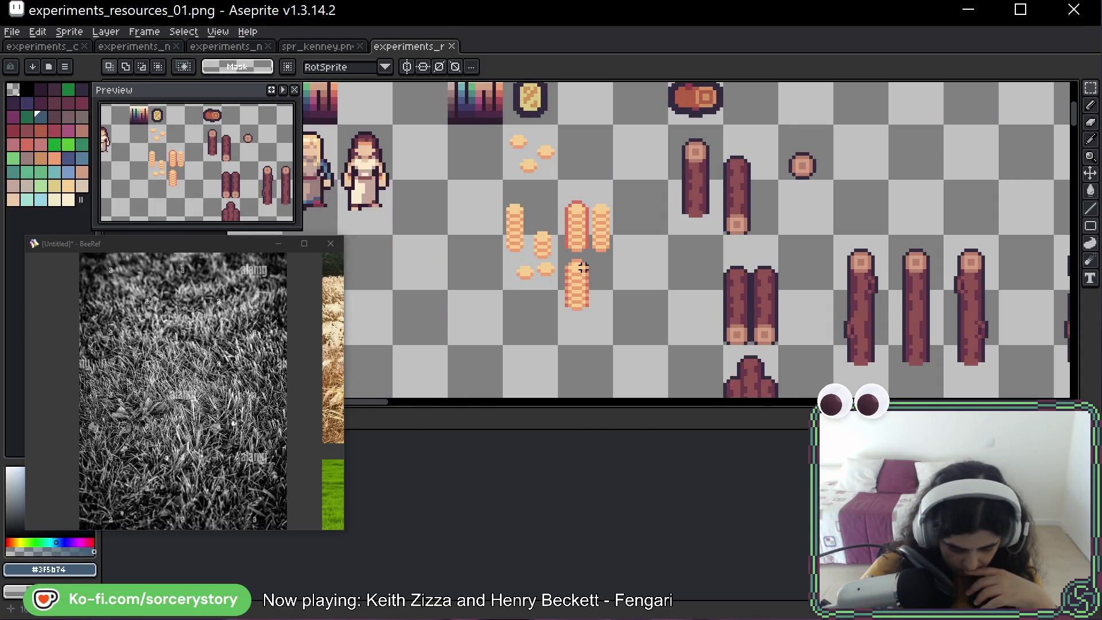
Bring the green sprites and mushrooms into view and marquee the gradient swatch, coin and coin stacks.
mouse_move(584, 267)
mouse_down()
mouse_move(434, 291)
mouse_move(430, 308)
mouse_move(826, 271)
mouse_move(930, 205)
mouse_move(934, 151)
mouse_up()
scroll(593, 212, down, 4)
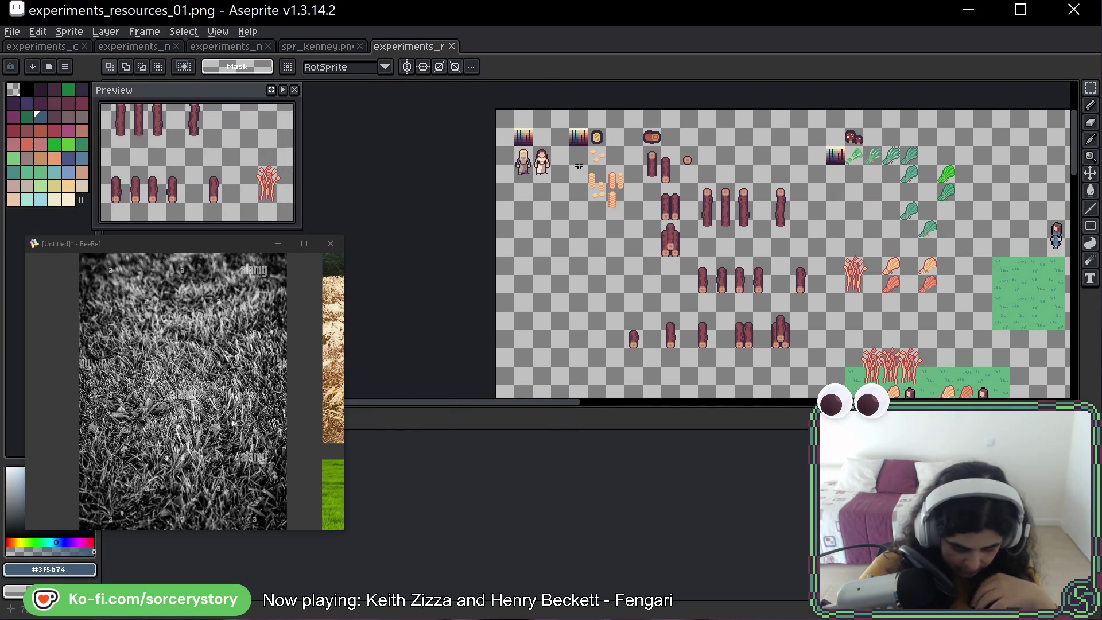
scroll(579, 166, up, 2)
mouse_move(557, 92)
mouse_down()
mouse_move(666, 241)
mouse_move(667, 277)
mouse_up()
Move the gradient swatch, coin and stacks down-right into empty space and zoom in on them.
mouse_move(621, 120)
mouse_down()
mouse_move(620, 161)
mouse_move(657, 224)
mouse_move(688, 327)
mouse_move(617, 229)
mouse_move(508, 241)
mouse_move(542, 259)
mouse_up()
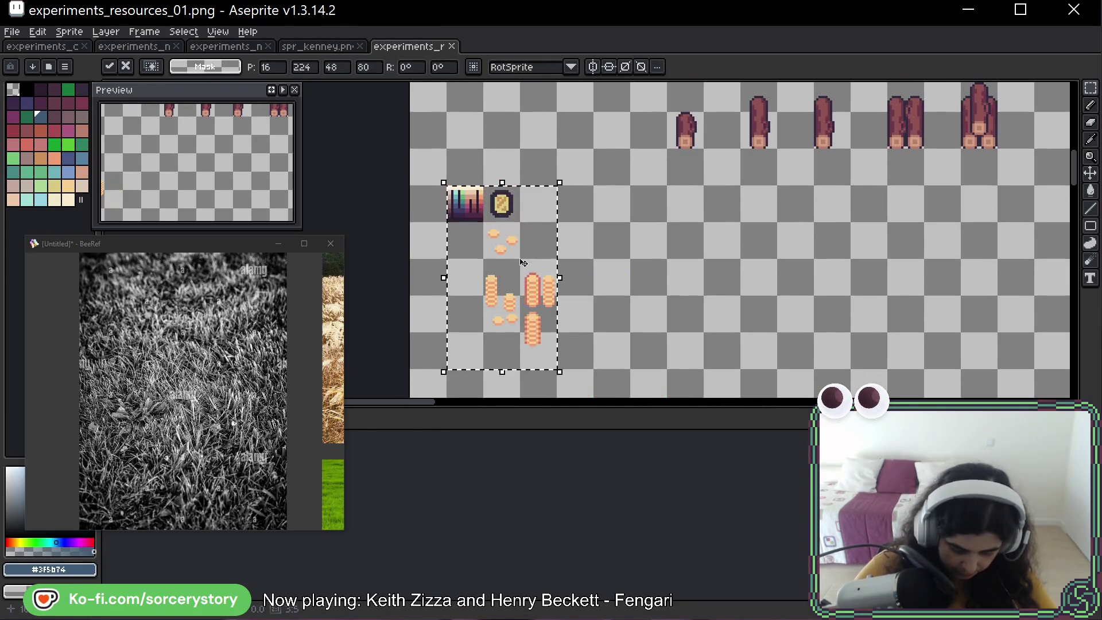
key(Return)
scroll(524, 258, up, 3)
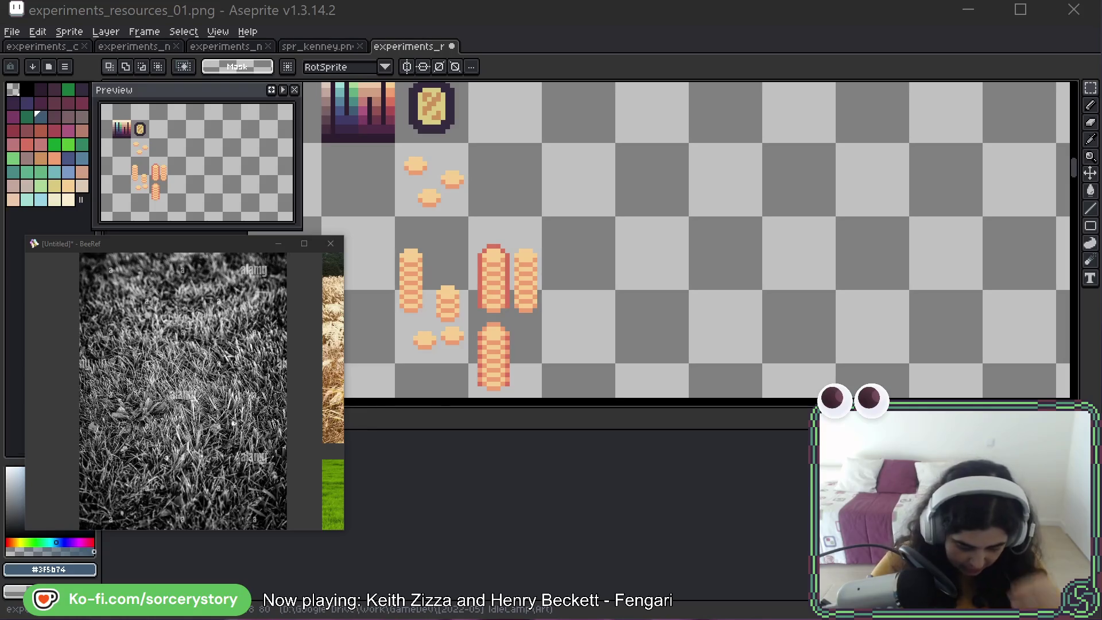
scroll(563, 189, down, 1)
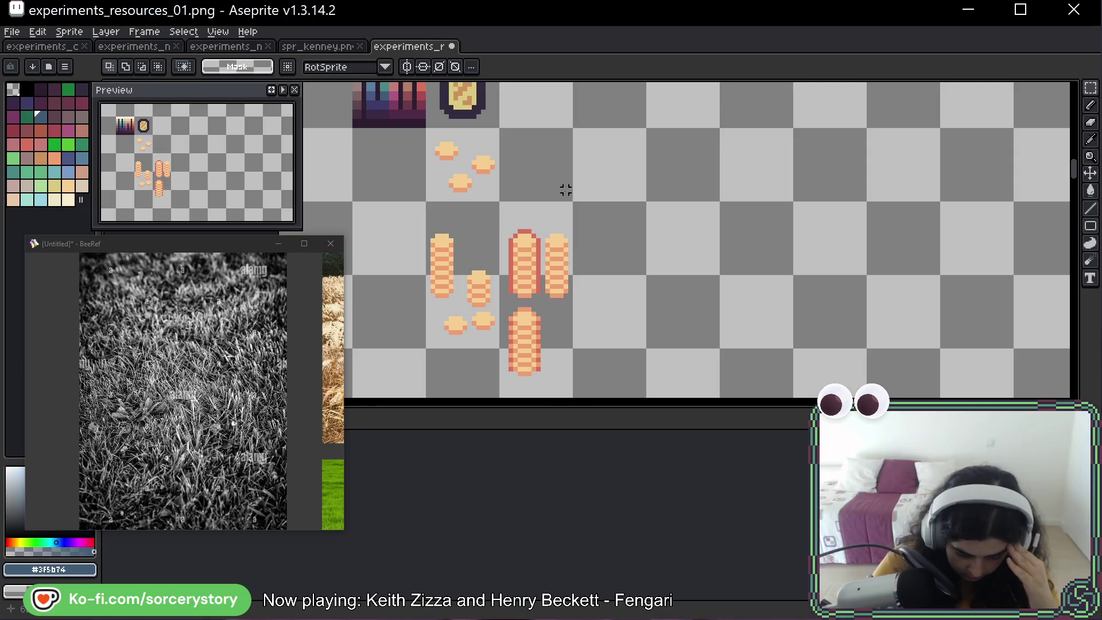
mouse_move(580, 176)
mouse_down()
mouse_move(589, 210)
mouse_move(580, 192)
mouse_up()
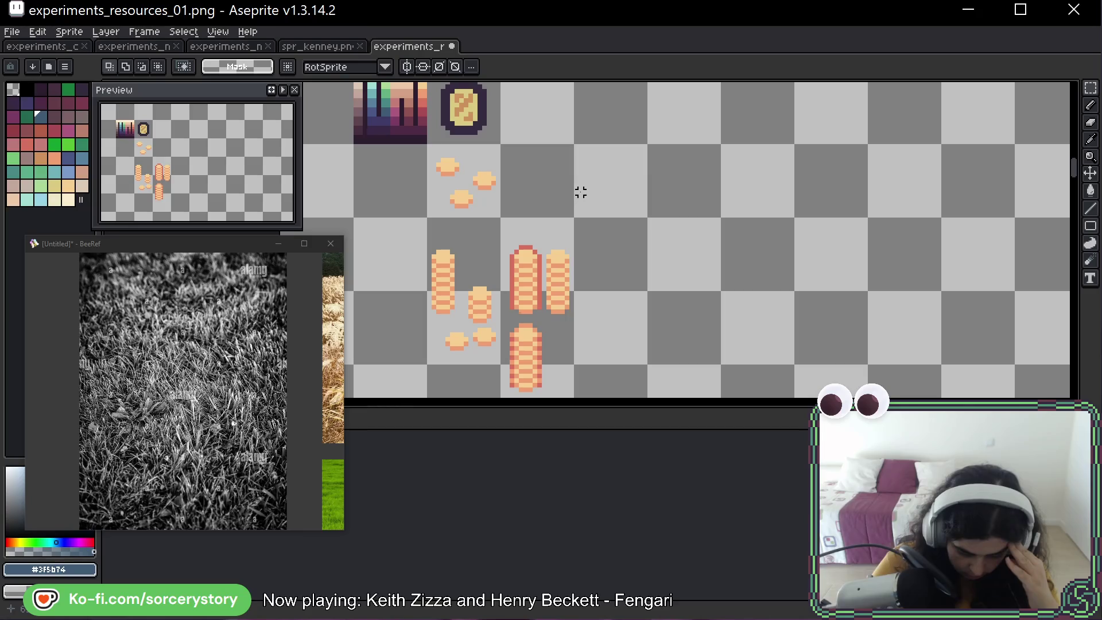
drag(598, 237, 561, 226)
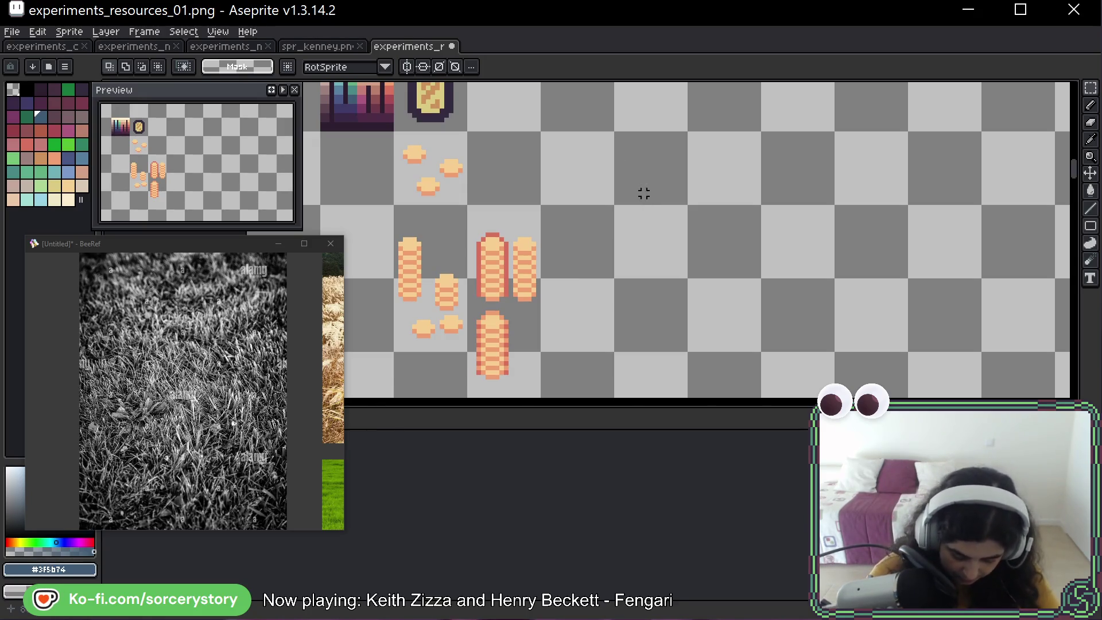
drag(642, 235, 662, 196)
Sample the cream coin colour and copy the right-hand coin stack out to the right.
alt+click(554, 223)
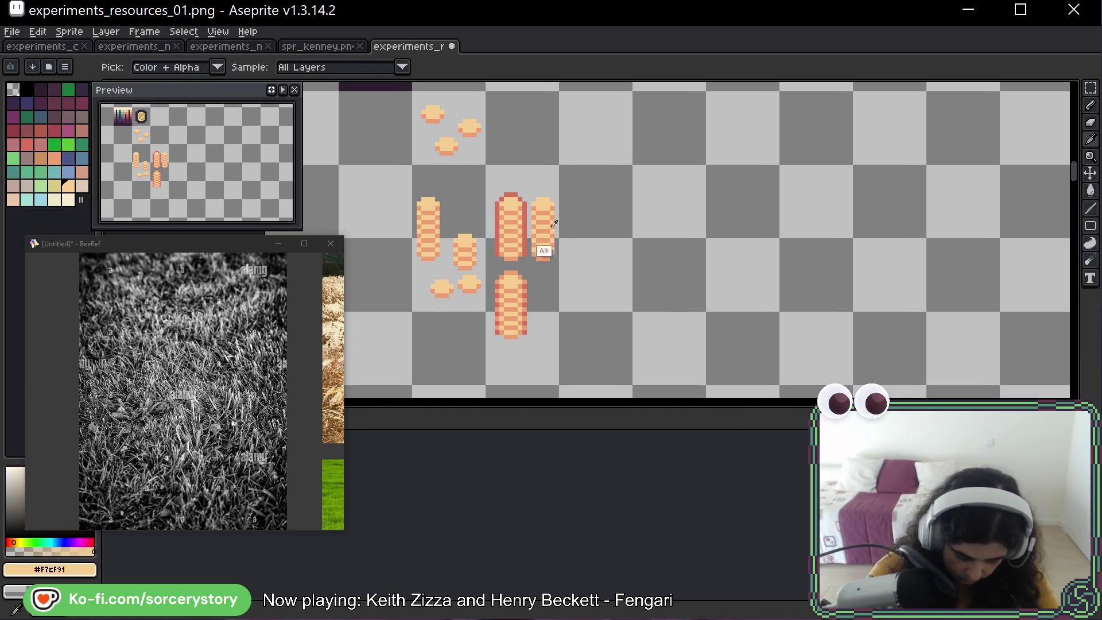
key(m)
key(b)
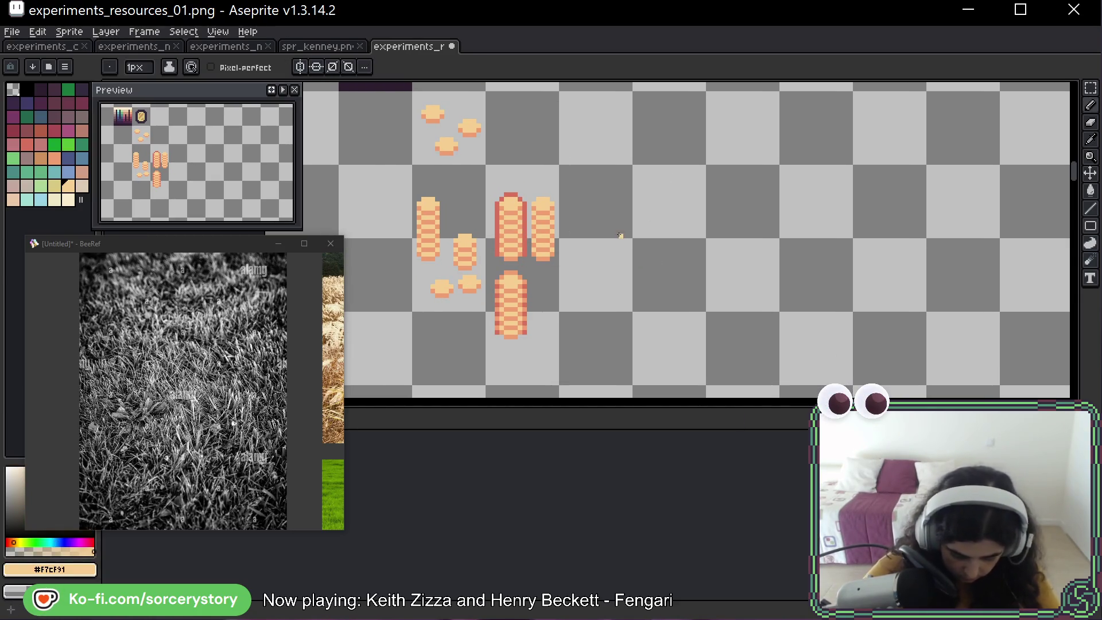
scroll(620, 235, up, 1)
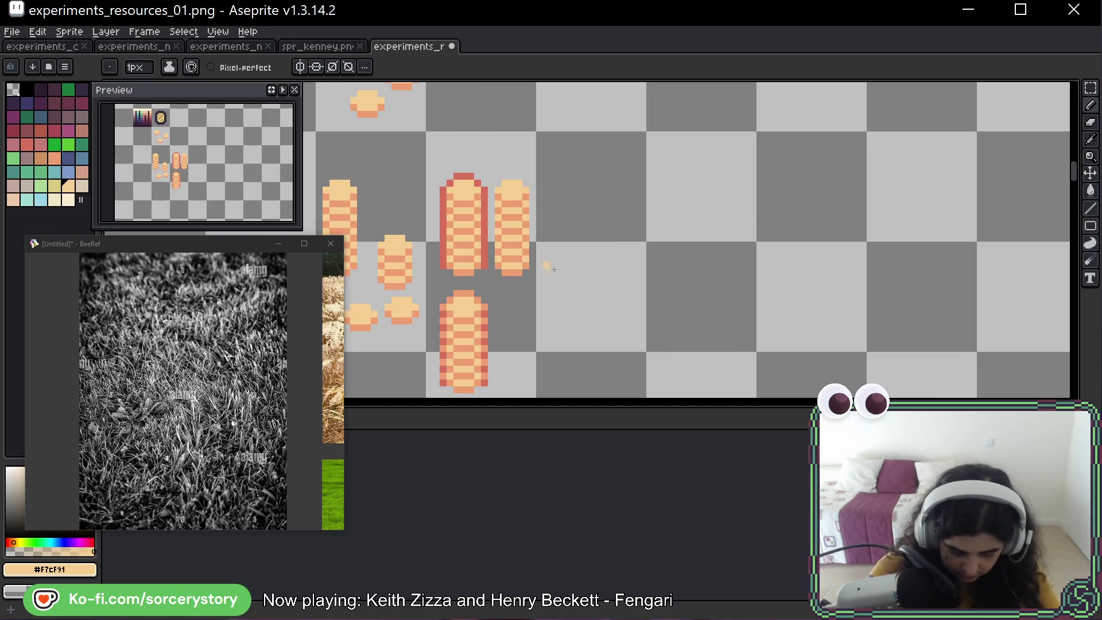
key(w)
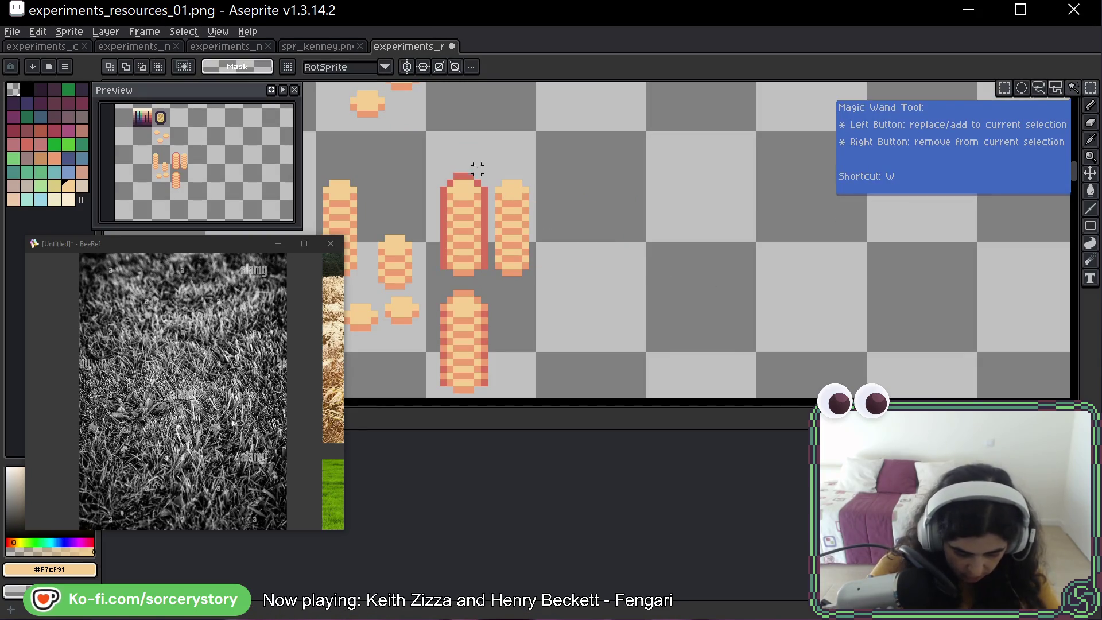
click(497, 179)
mouse_move(517, 230)
mouse_down()
mouse_move(682, 230)
mouse_move(708, 265)
mouse_move(702, 290)
mouse_move(706, 269)
mouse_up()
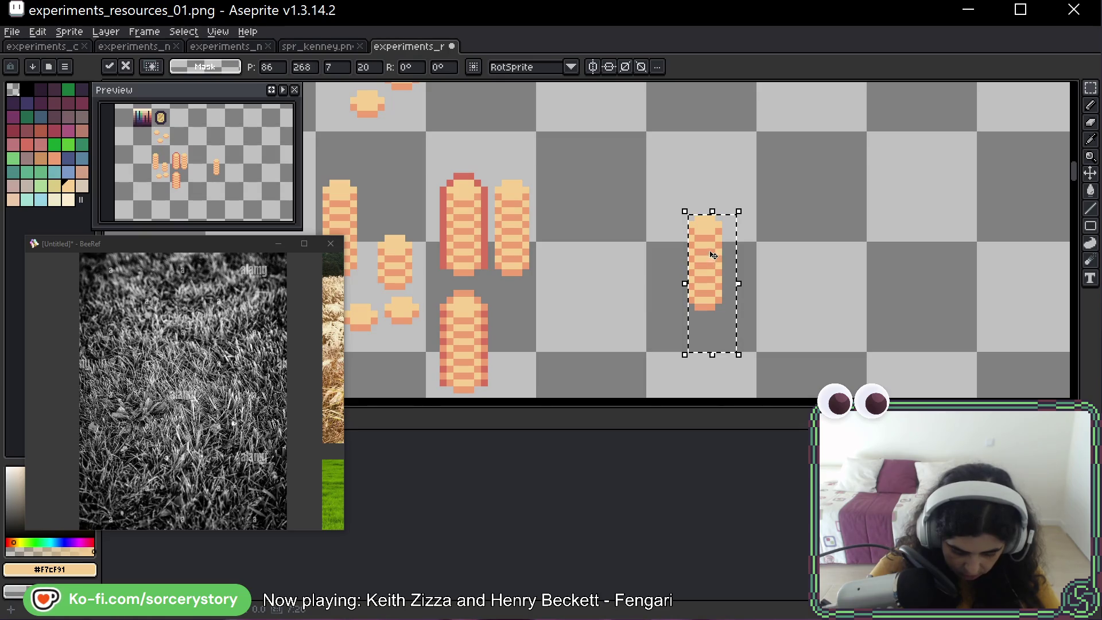
key(ctrl+d)
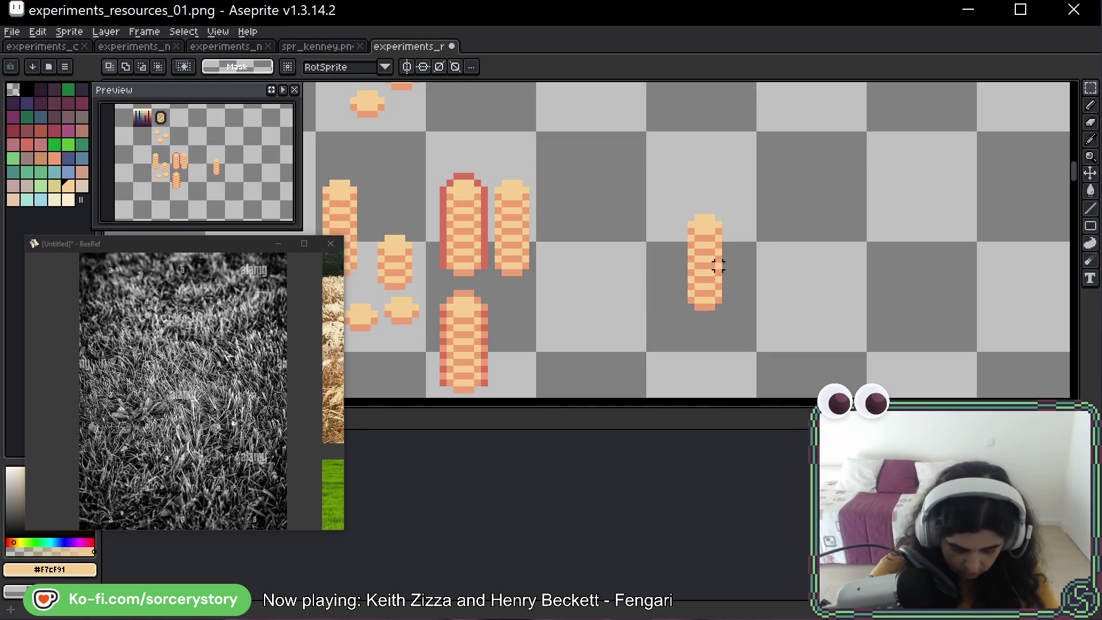
Move the gradient swatch down beside the new coin stack.
drag(719, 265, 749, 257)
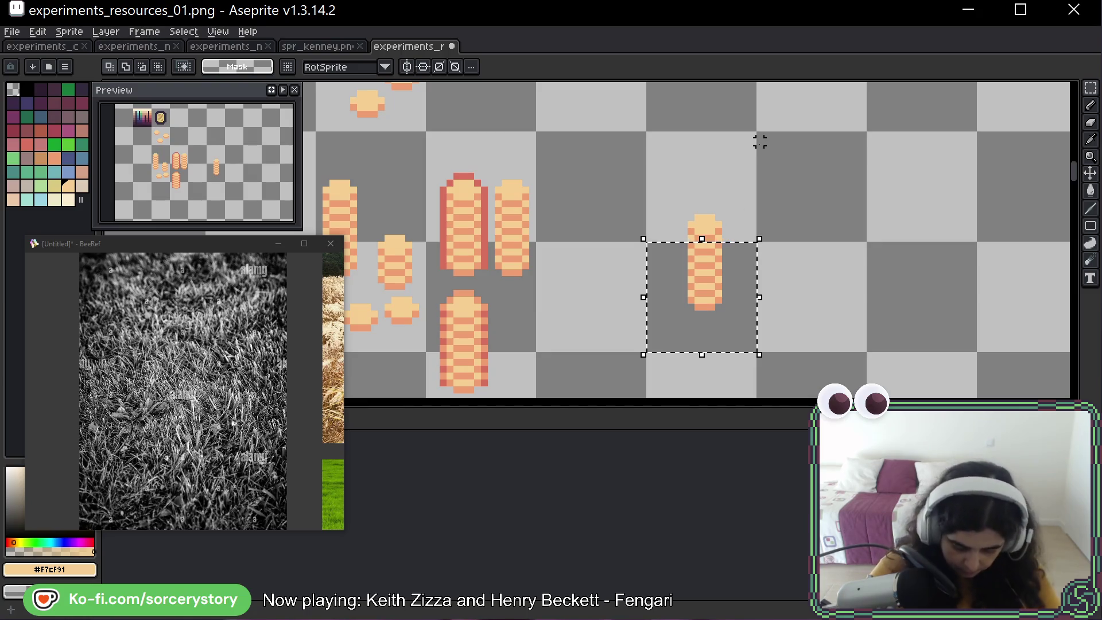
key(b)
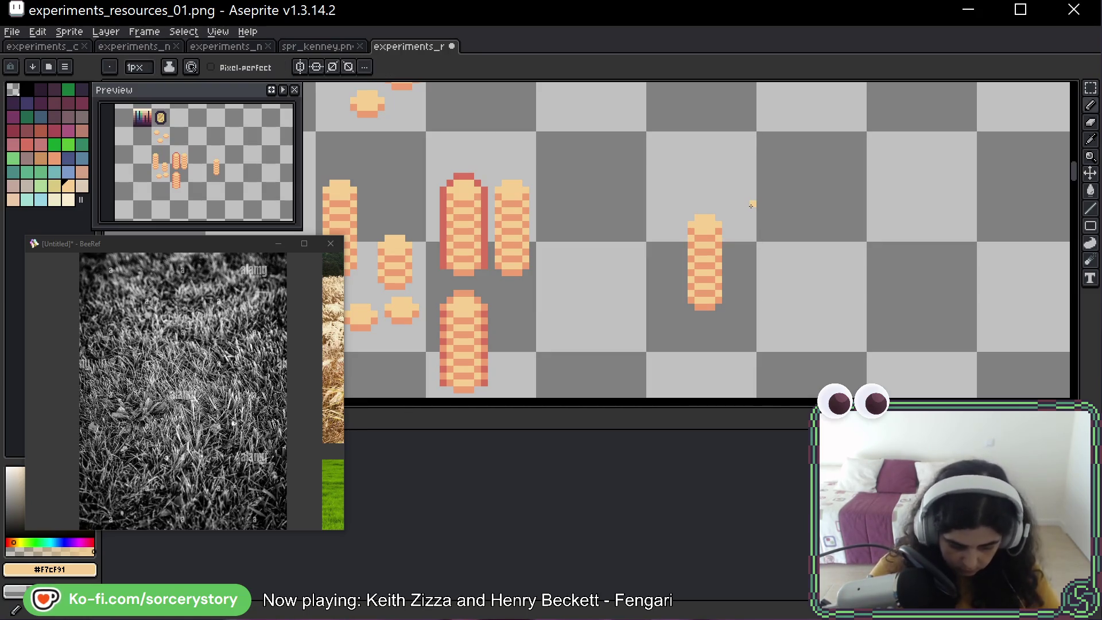
key(m)
scroll(657, 205, down, 2)
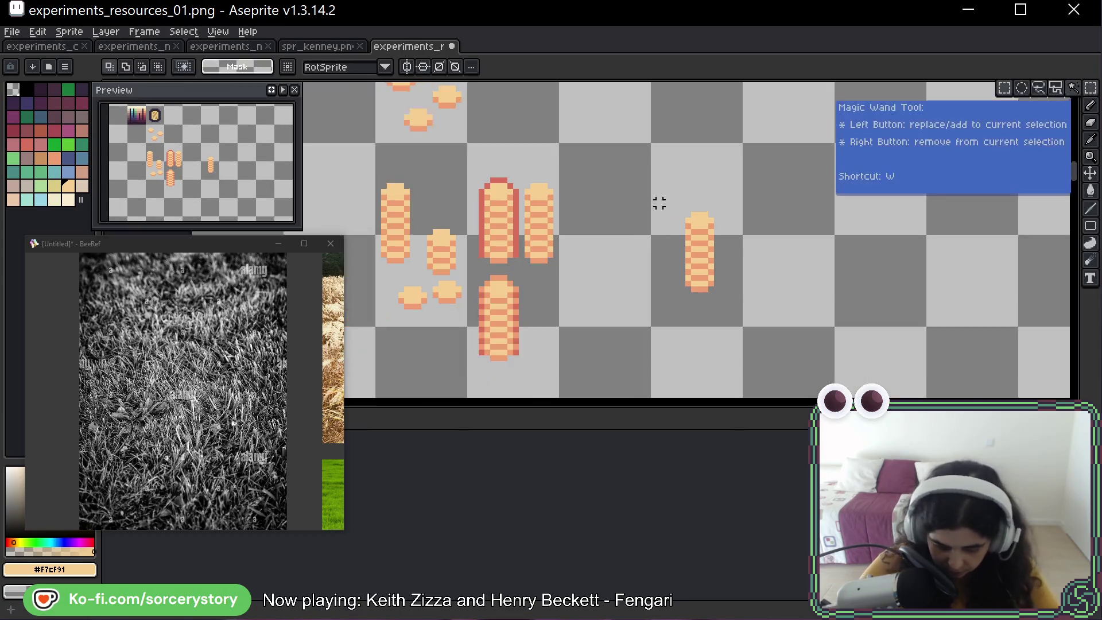
drag(506, 153, 741, 263)
mouse_move(676, 194)
mouse_down()
mouse_move(484, 188)
mouse_move(746, 270)
mouse_move(540, 315)
mouse_up()
scroll(542, 319, up, 5)
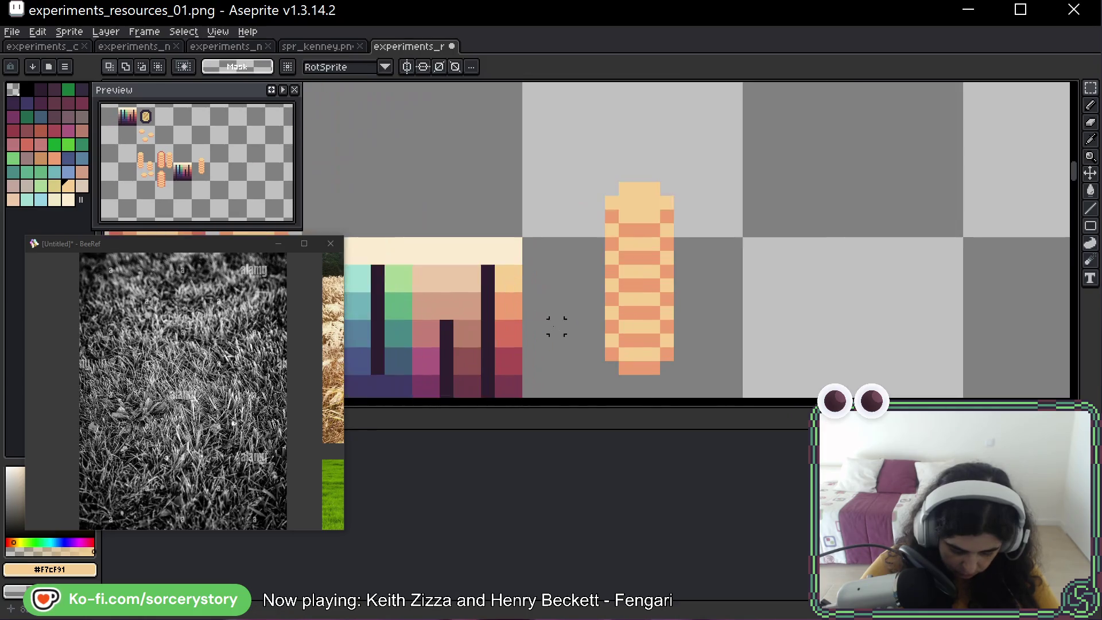
Move the small cream coin up near the gradient block.
scroll(633, 232, down, 2)
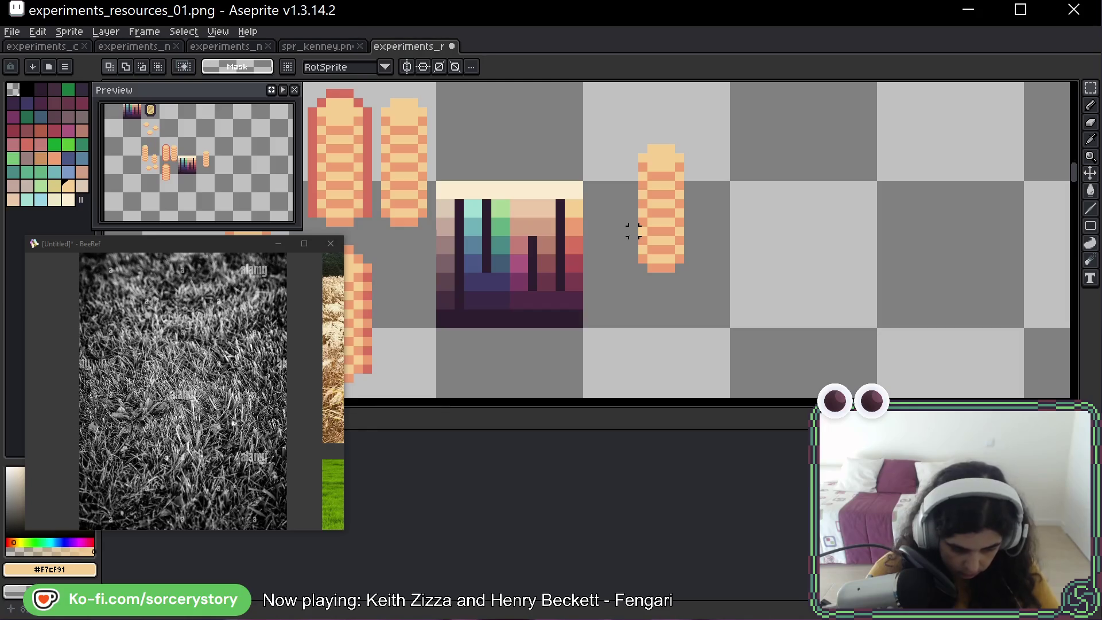
key(b)
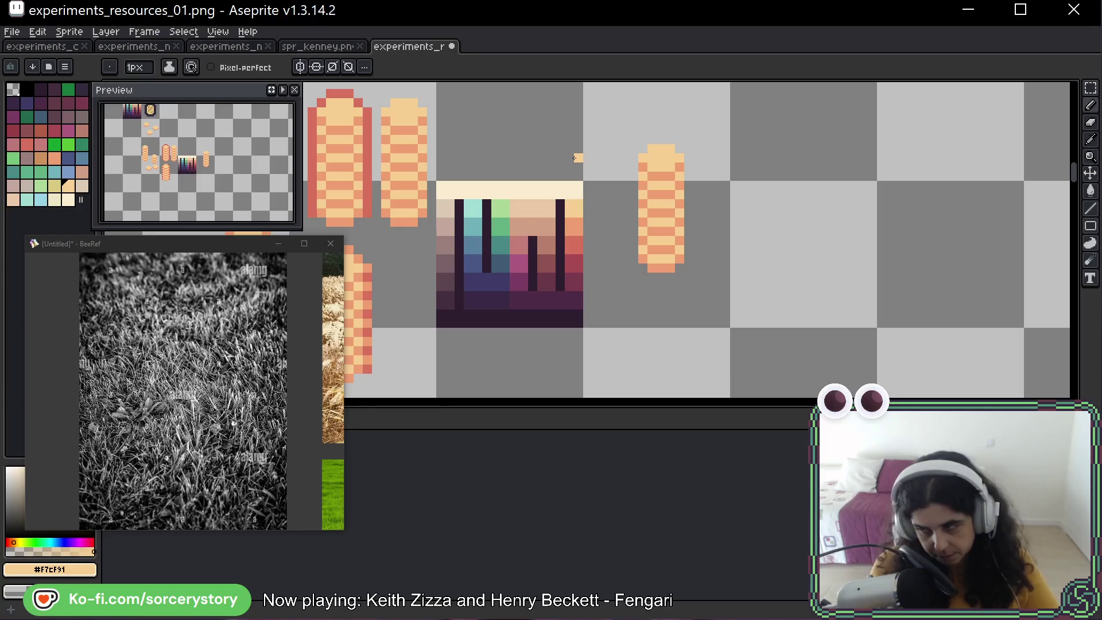
key(alt)
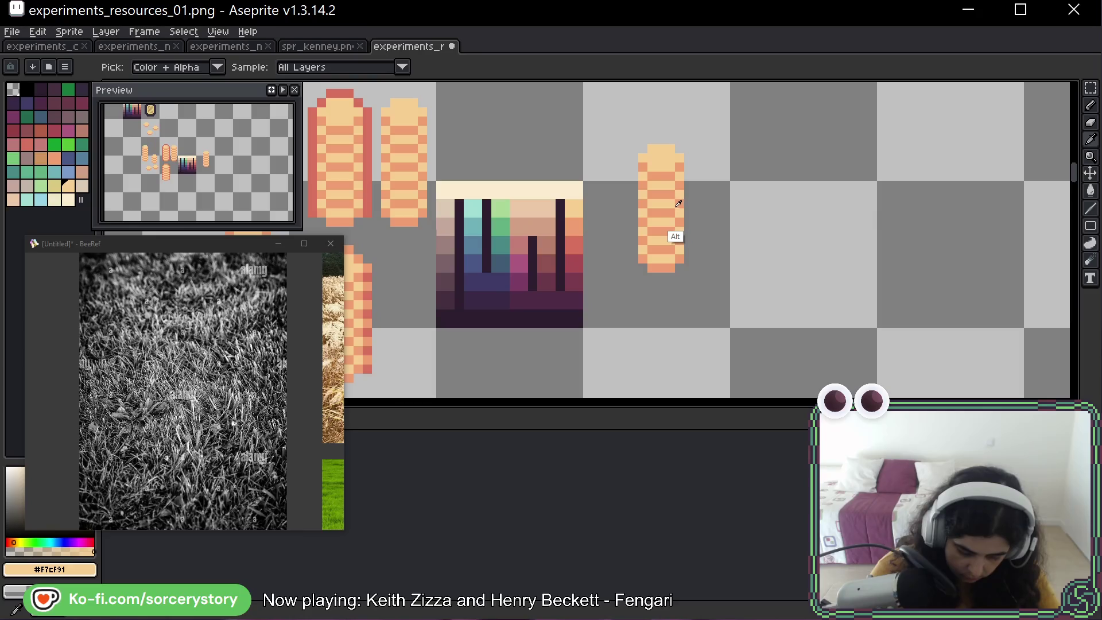
click(1091, 88)
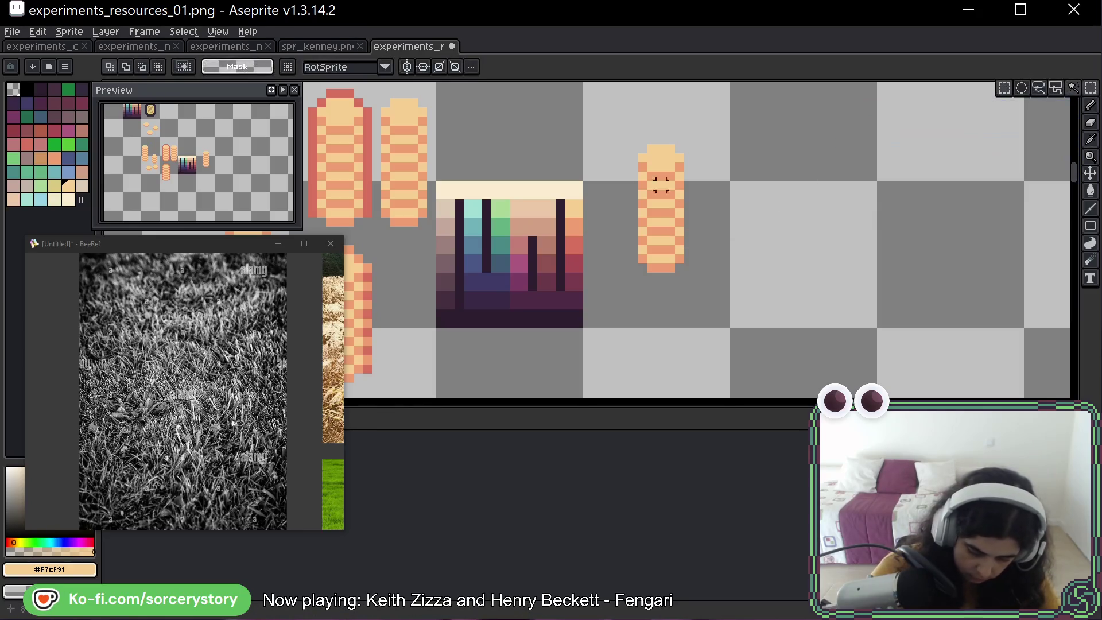
mouse_move(601, 126)
mouse_down()
mouse_move(623, 144)
mouse_move(634, 190)
mouse_up()
click(604, 118)
key(space)
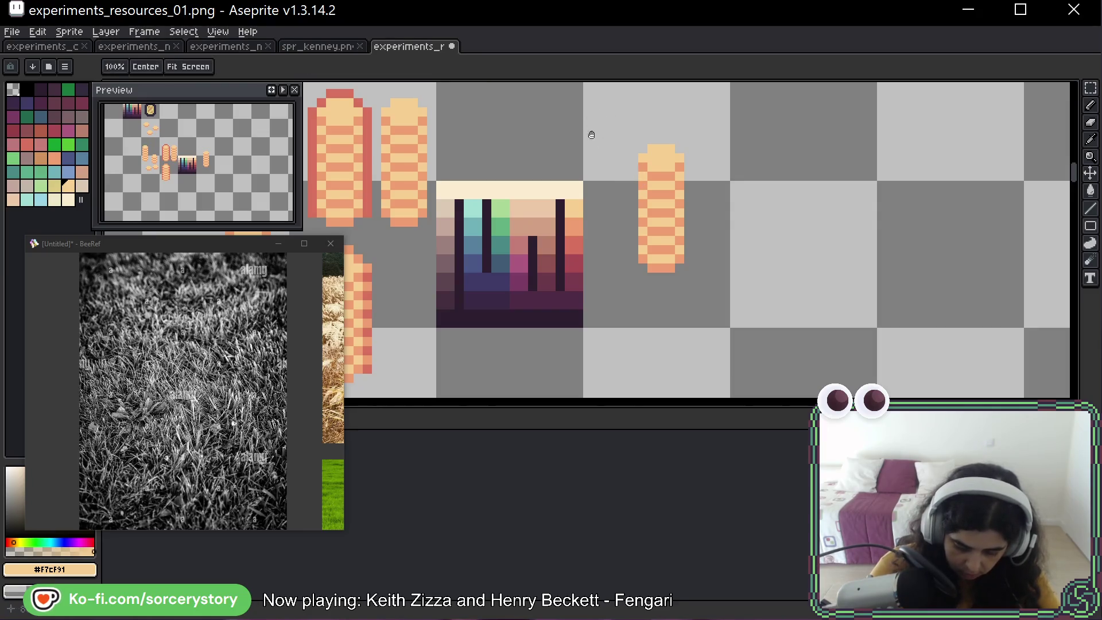
mouse_move(592, 135)
mouse_down()
mouse_move(890, 266)
mouse_move(632, 249)
mouse_move(635, 285)
mouse_up()
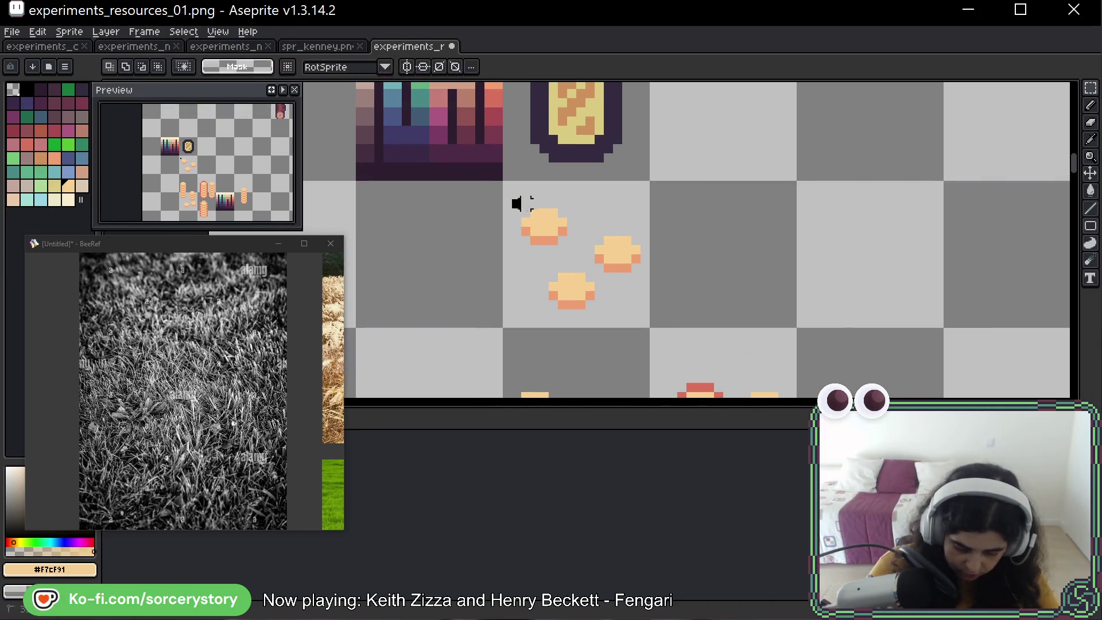
mouse_move(512, 199)
mouse_down()
mouse_move(576, 253)
mouse_move(941, 272)
mouse_move(948, 371)
mouse_move(962, 396)
mouse_move(1047, 282)
mouse_move(1066, 281)
mouse_move(715, 173)
mouse_move(715, 136)
mouse_up()
key(ctrl+d)
Shift the gradient block and its neighbouring stack one grid cell right, then select the cream chip.
drag(802, 163, 696, 173)
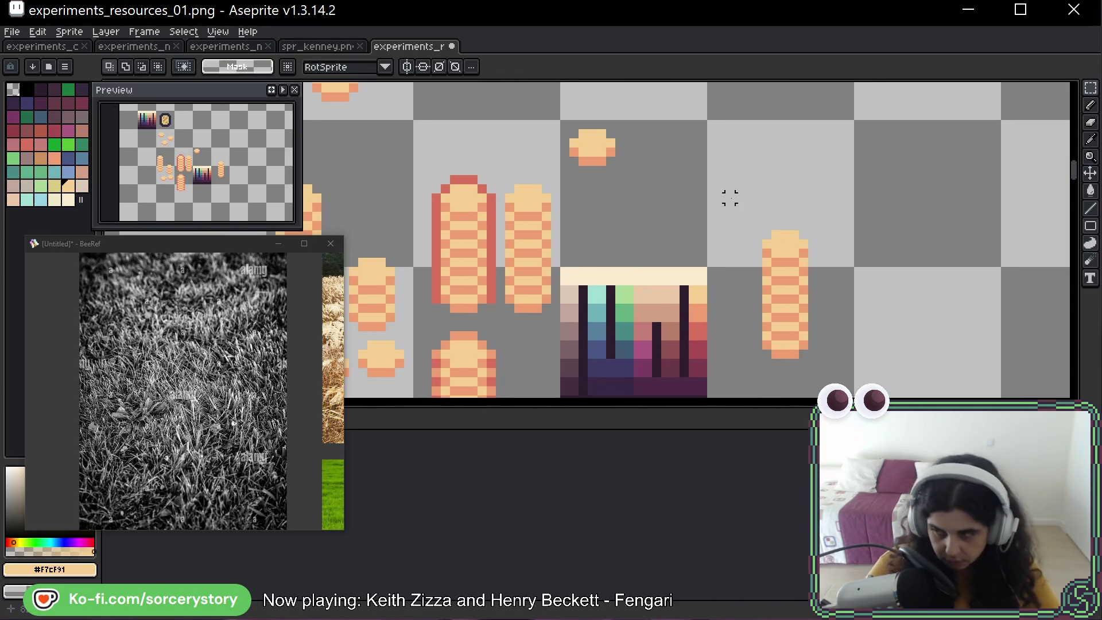
scroll(730, 198, down, 2)
drag(645, 160, 791, 306)
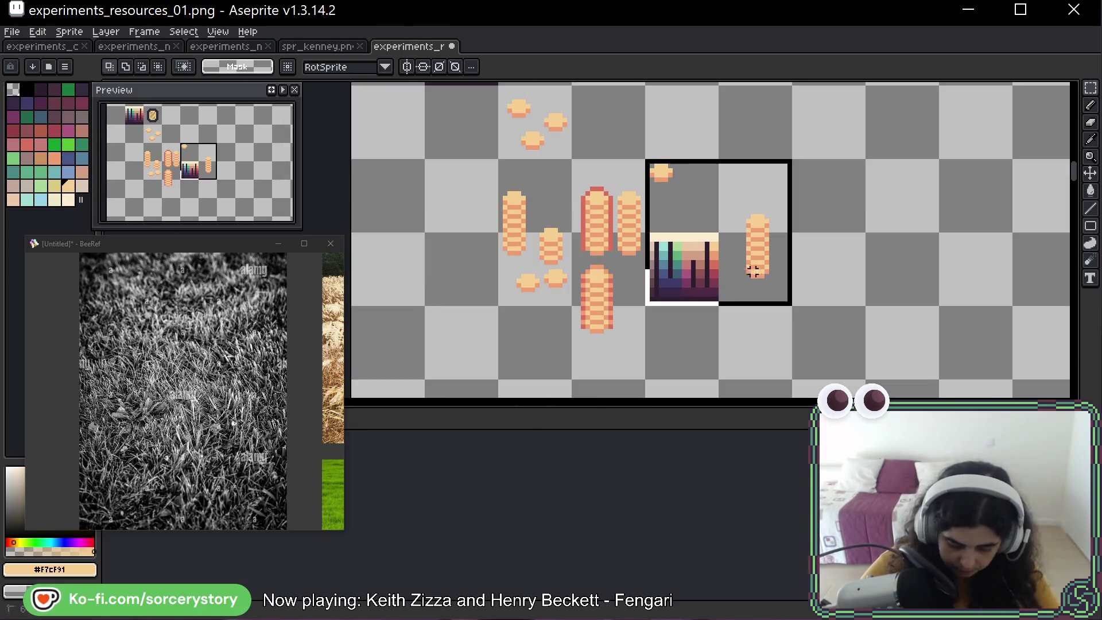
drag(743, 243, 818, 243)
key(ctrl+d)
scroll(787, 214, up, 5)
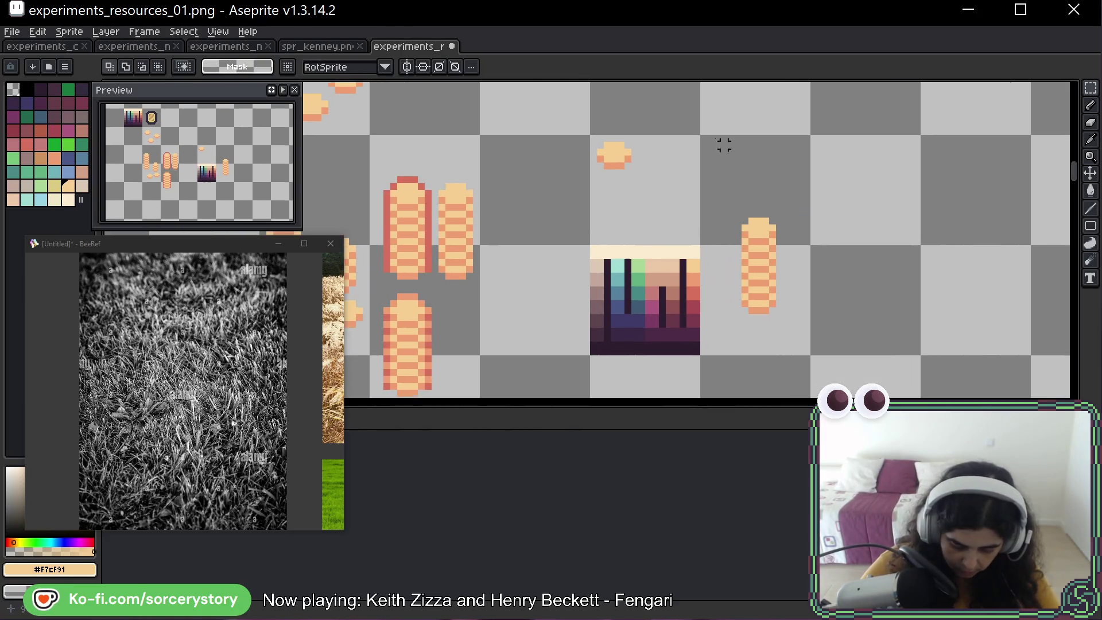
drag(486, 121, 586, 189)
Duplicate the cream chip beside the striped stack, nudge the copy into place and commit it.
mouse_move(537, 155)
mouse_down()
mouse_move(782, 152)
mouse_move(524, 160)
mouse_move(748, 191)
mouse_move(1031, 188)
mouse_move(985, 251)
mouse_move(950, 367)
mouse_move(837, 236)
mouse_move(783, 194)
mouse_up()
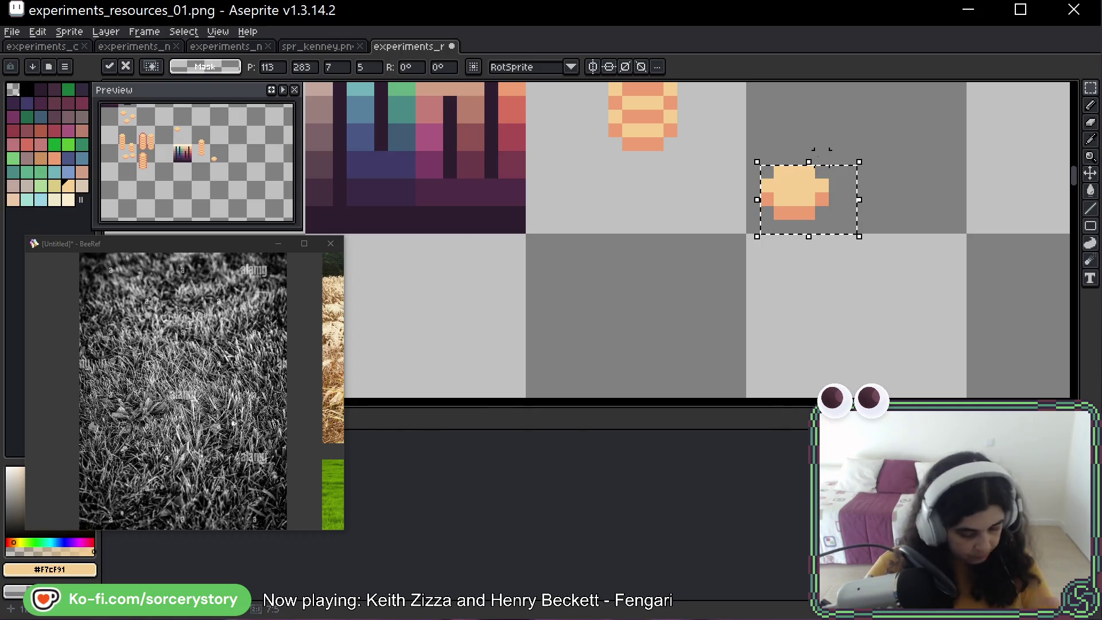
mouse_move(849, 128)
mouse_down()
mouse_move(848, 179)
mouse_move(773, 247)
mouse_up()
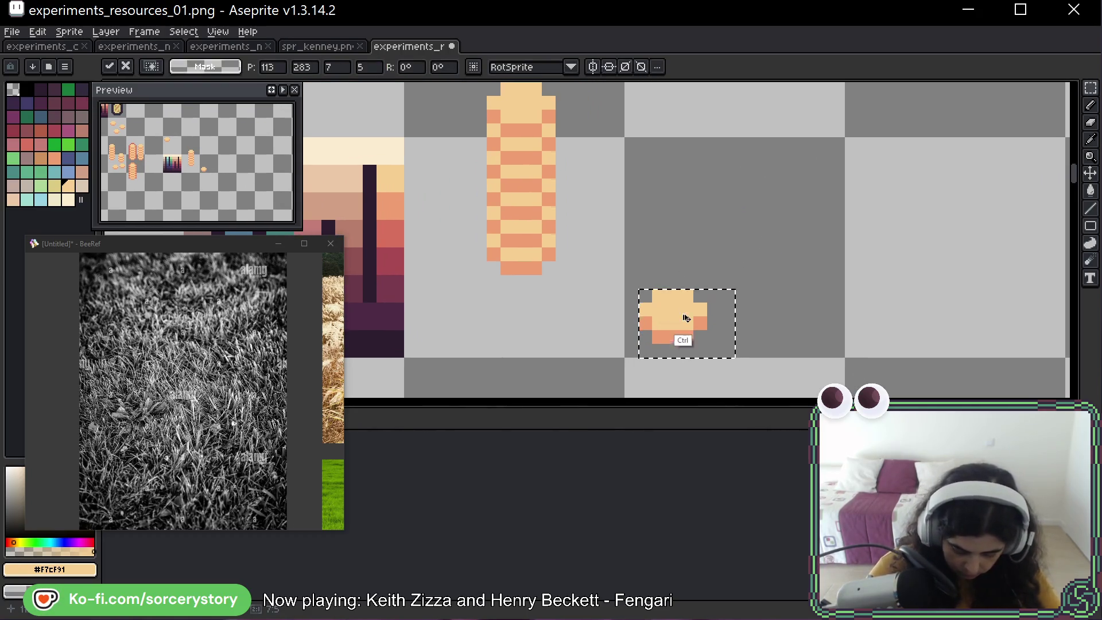
mouse_move(685, 323)
mouse_down()
mouse_move(687, 159)
mouse_move(688, 173)
mouse_up()
key(ctrl+d)
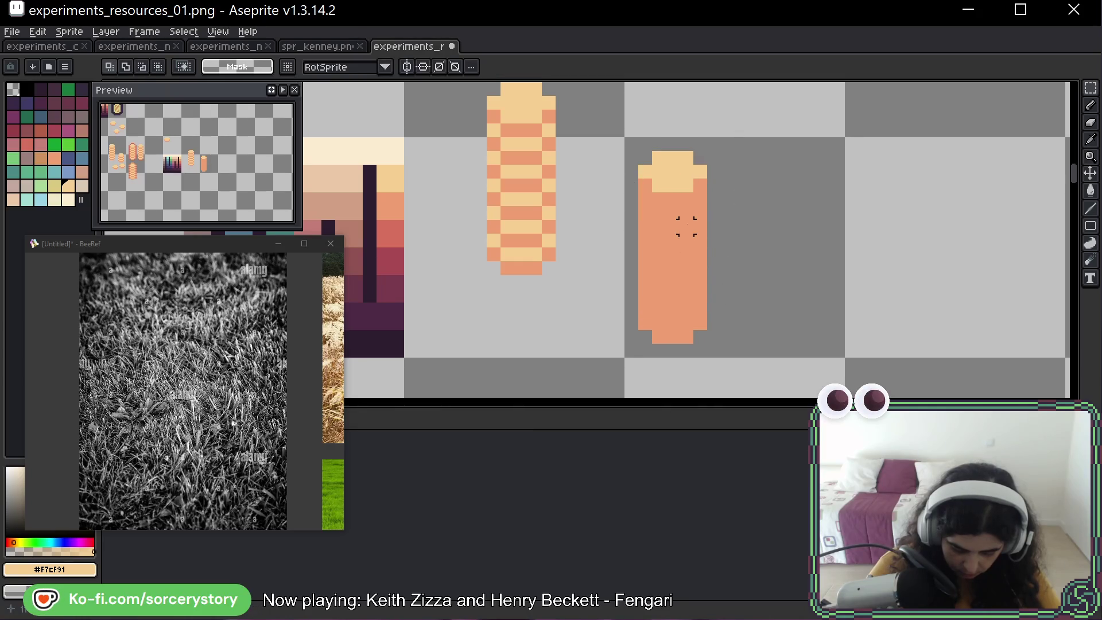
Paint darker red-orange bands across the upper part of the tall column.
key(b)
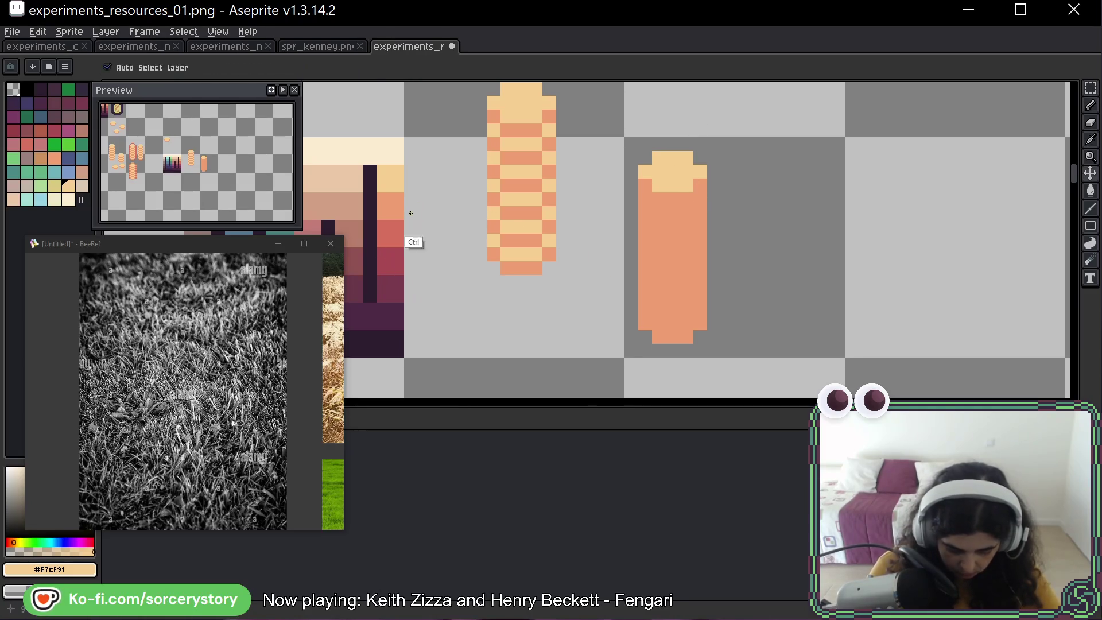
alt+click(391, 207)
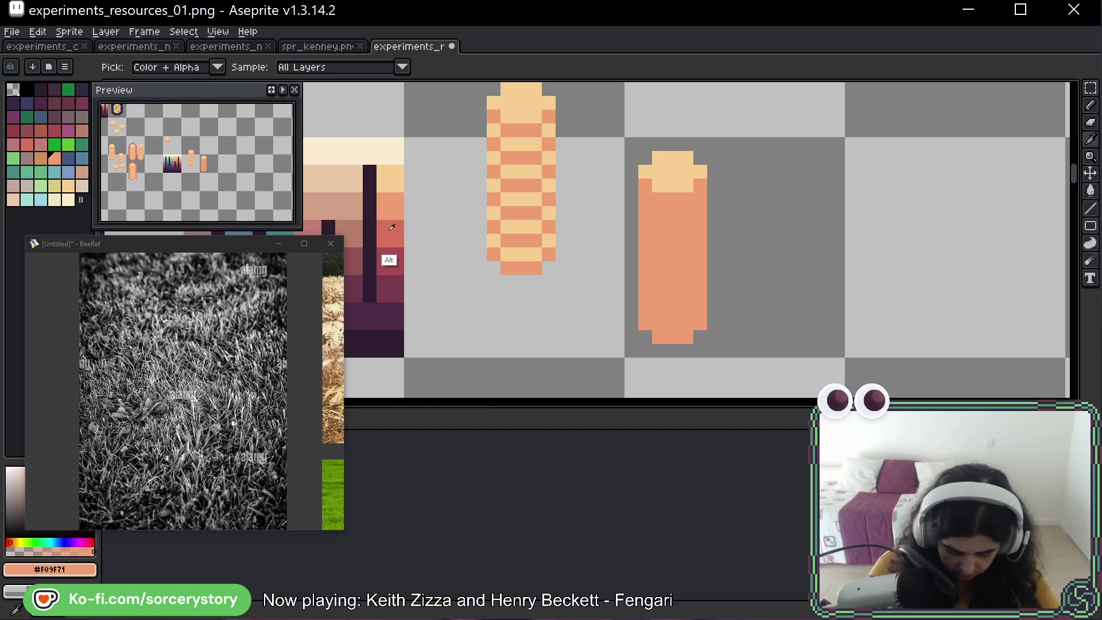
alt+click(395, 267)
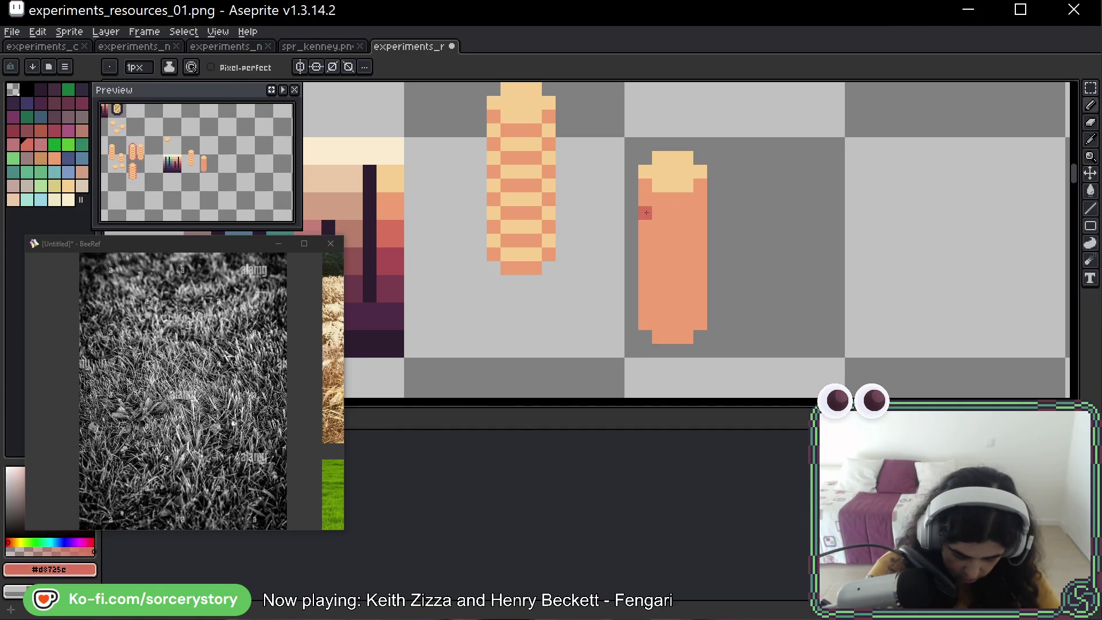
mouse_move(646, 213)
mouse_down()
mouse_move(660, 227)
mouse_move(700, 215)
mouse_up()
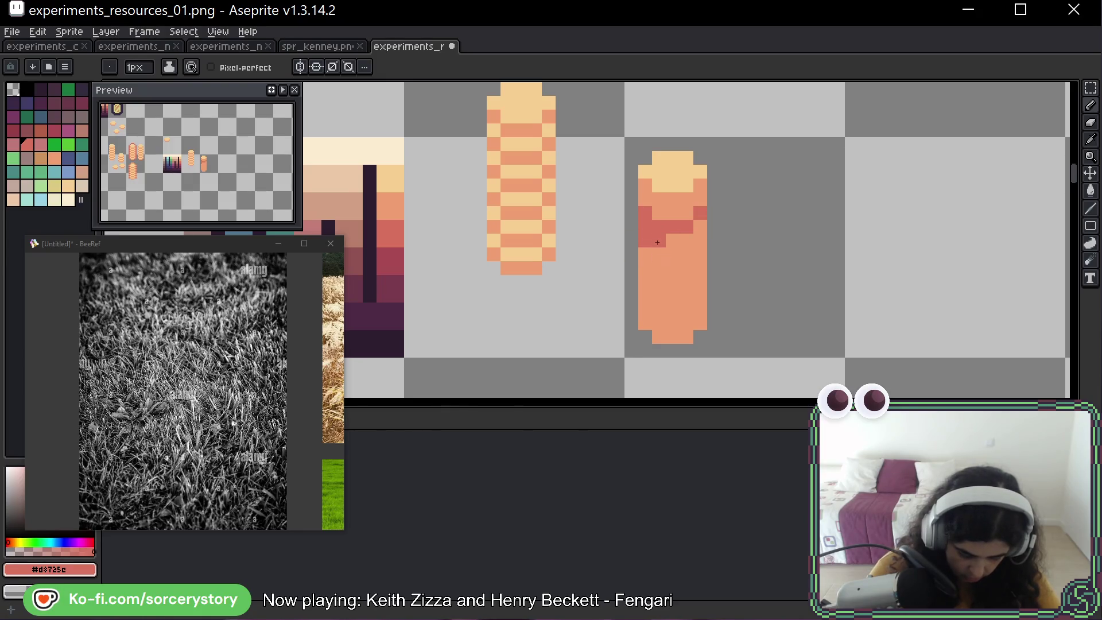
drag(658, 250, 683, 249)
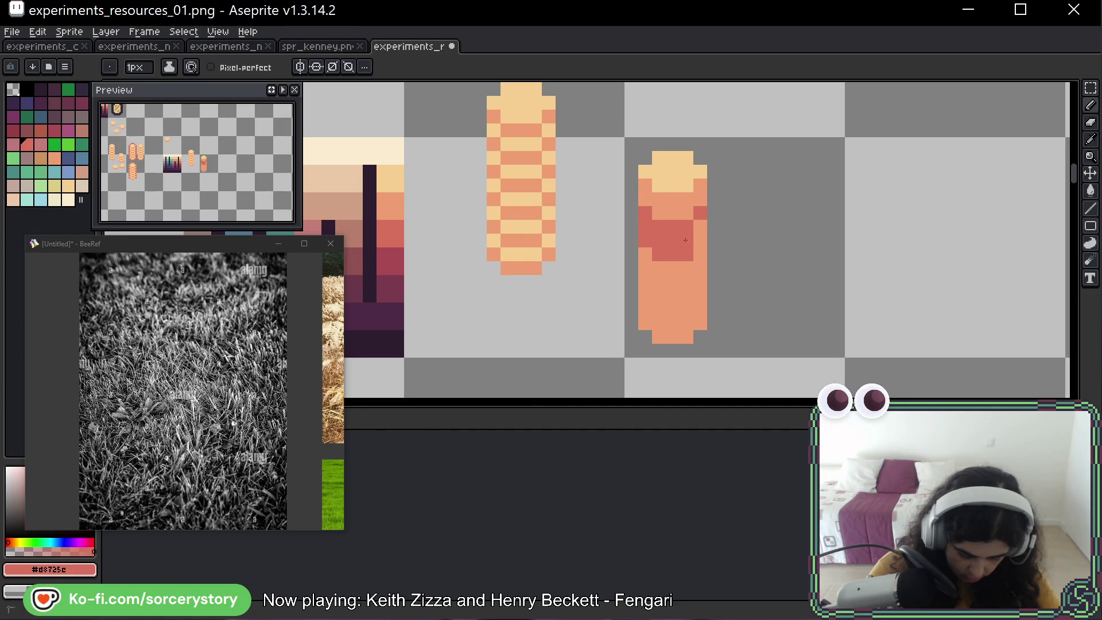
click(700, 227)
click(700, 241)
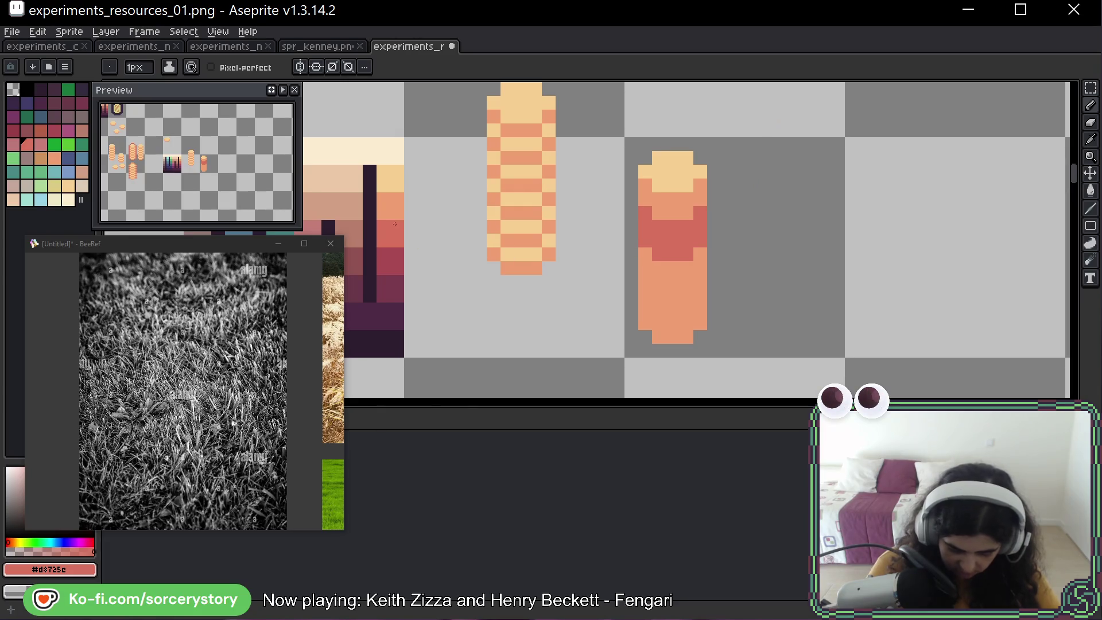
Paint deeper red down the column's left edge and over the light highlight pixels.
alt+click(394, 296)
click(645, 267)
key(ctrl+z)
click(645, 254)
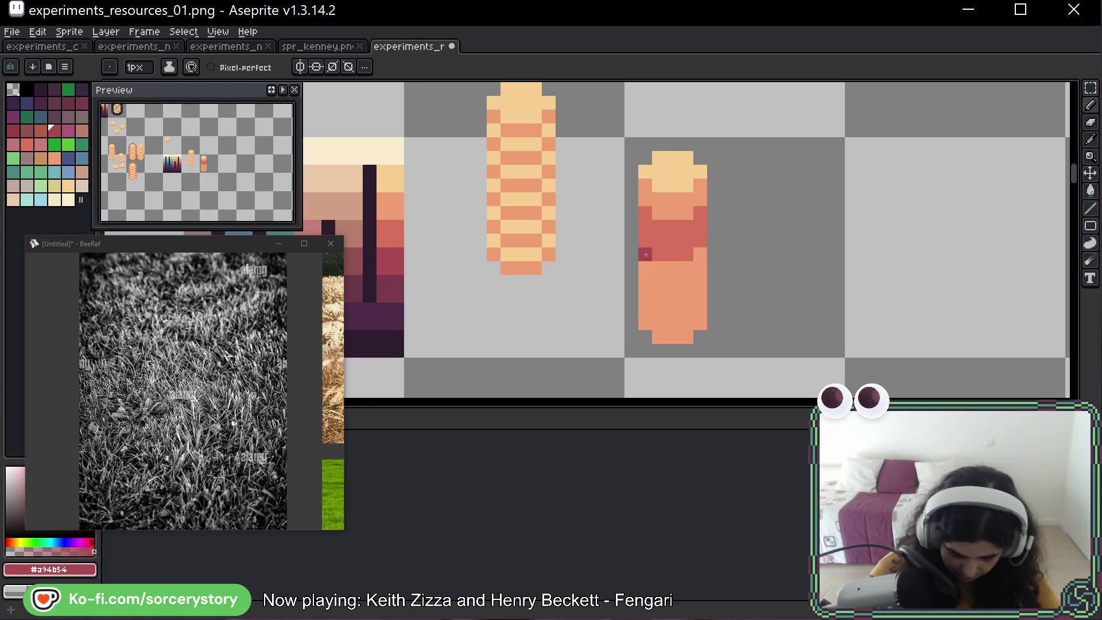
drag(647, 254, 648, 290)
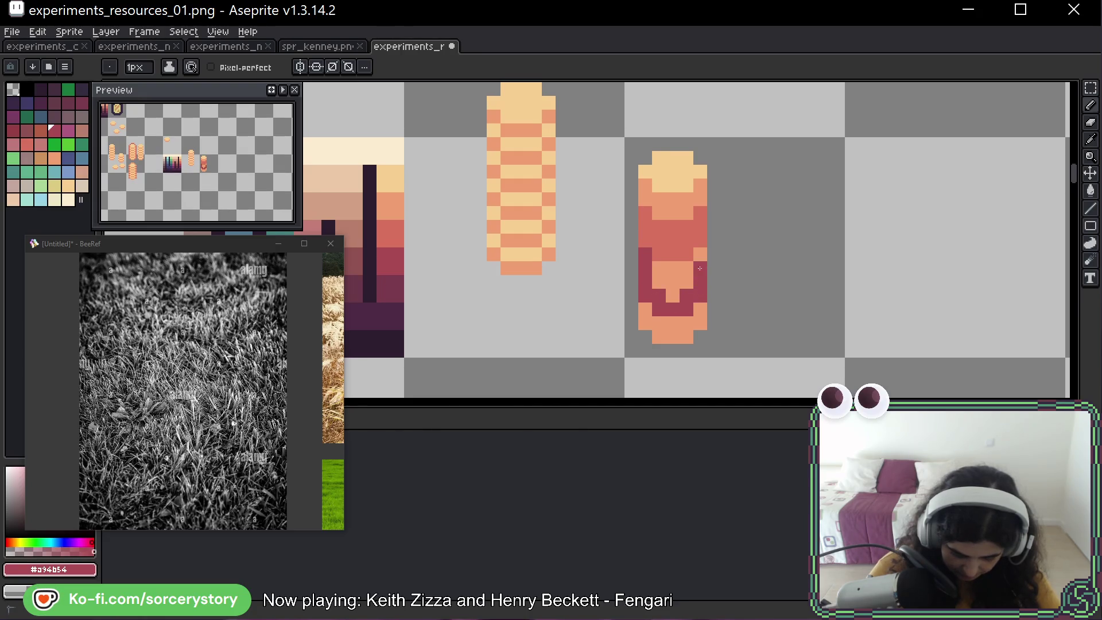
drag(654, 281, 686, 281)
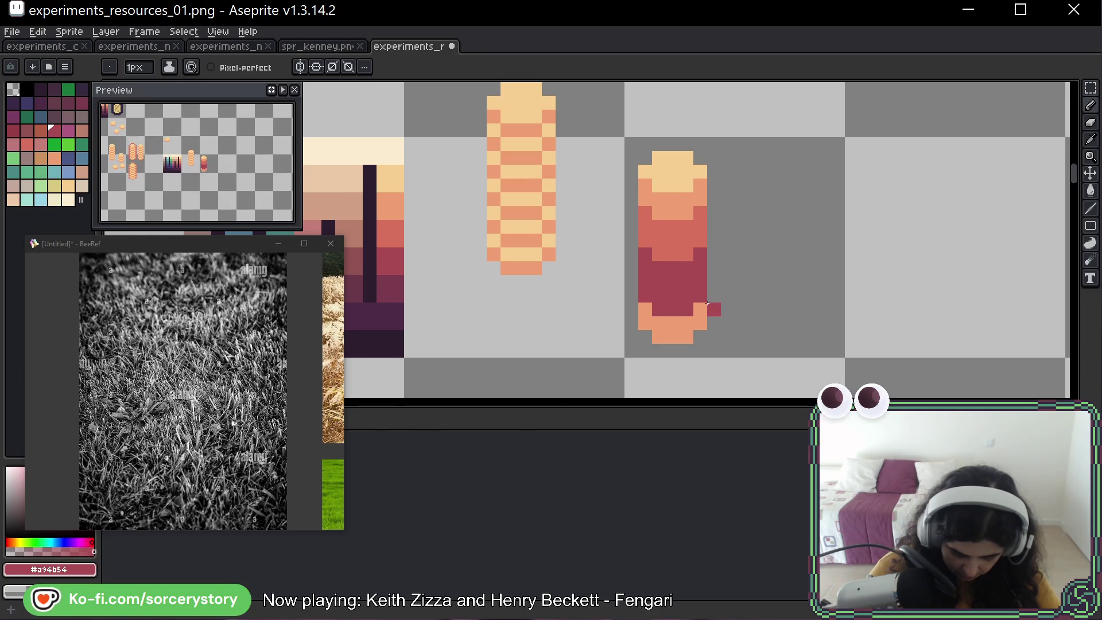
Add dark crimson at the column's base corners and touch up the left-edge shading.
alt+click(396, 284)
mouse_move(651, 310)
mouse_down()
mouse_move(645, 324)
mouse_move(665, 331)
mouse_up()
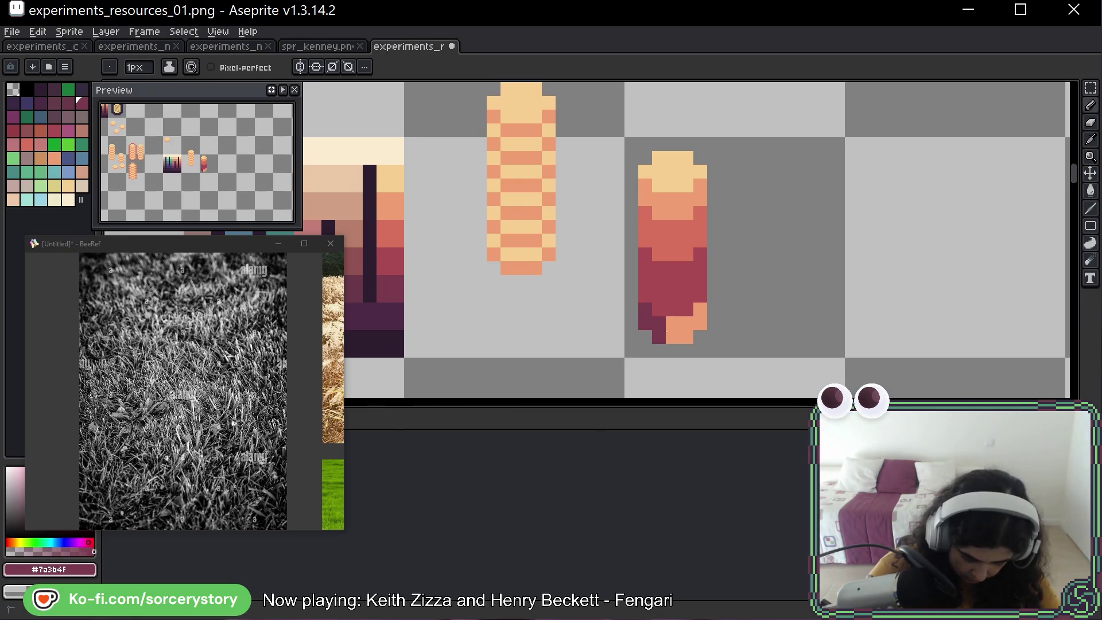
click(696, 315)
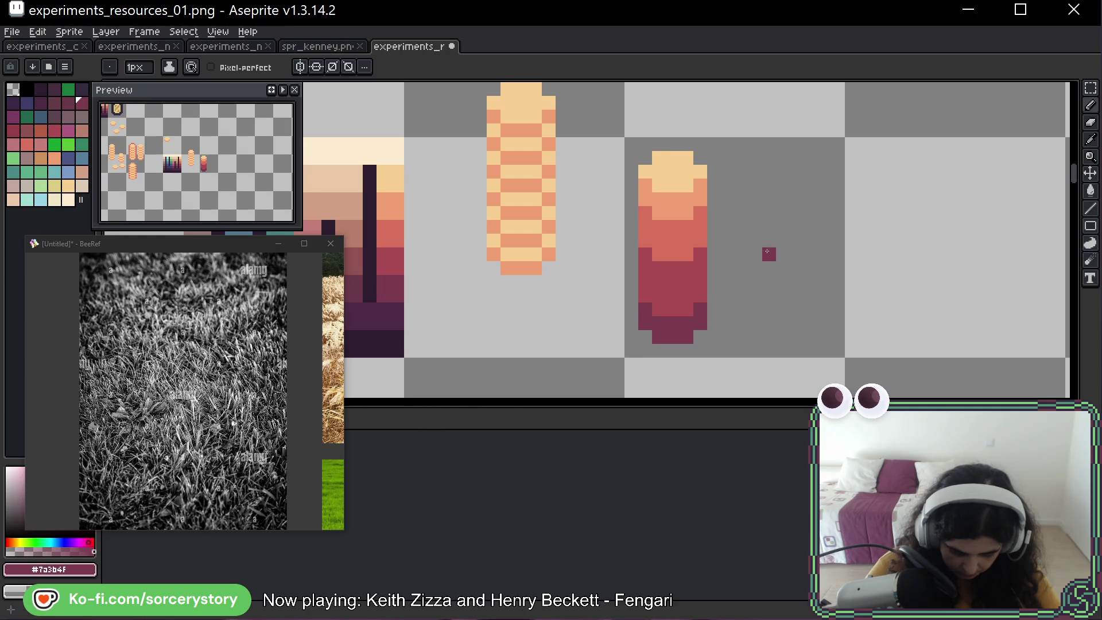
alt+click(666, 235)
click(644, 268)
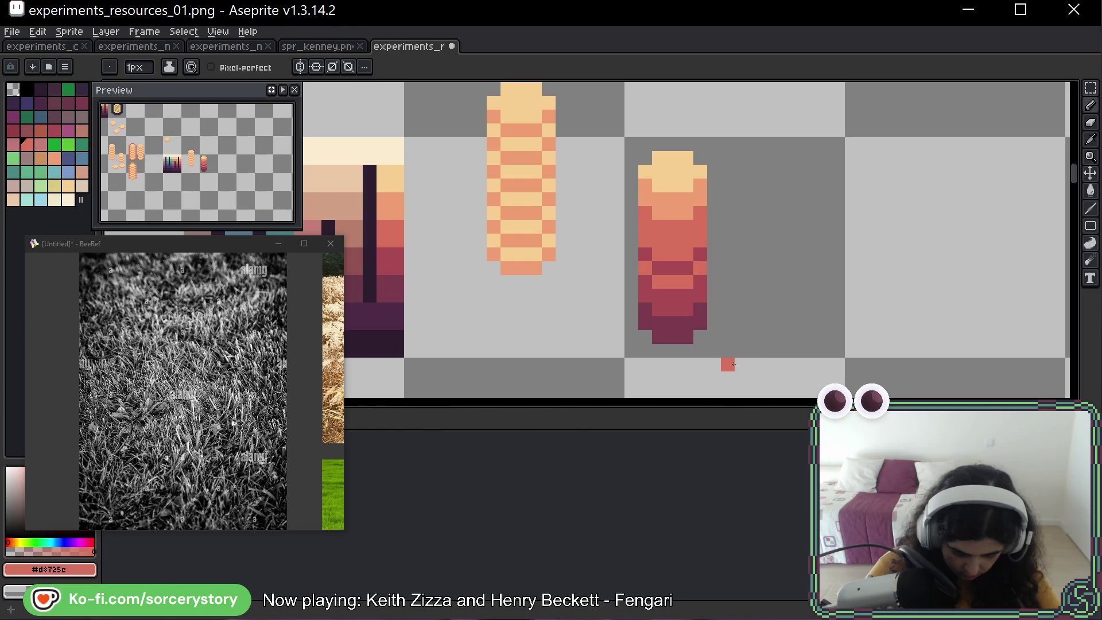
alt+click(641, 223)
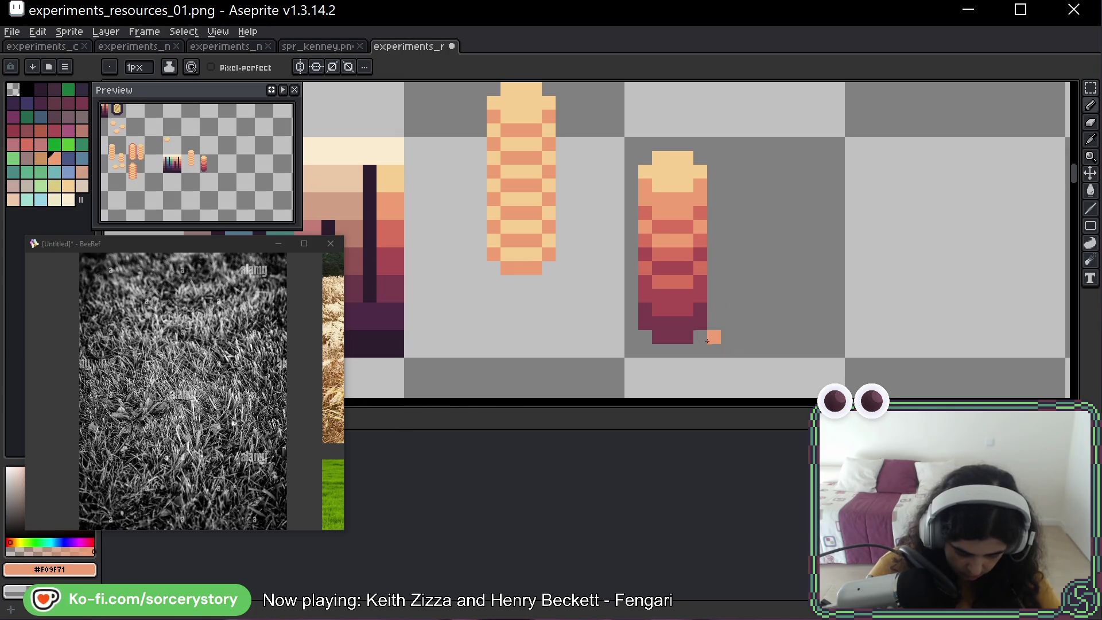
key(ctrl+z)
key(ctrl+z)
key(ctrl+z)
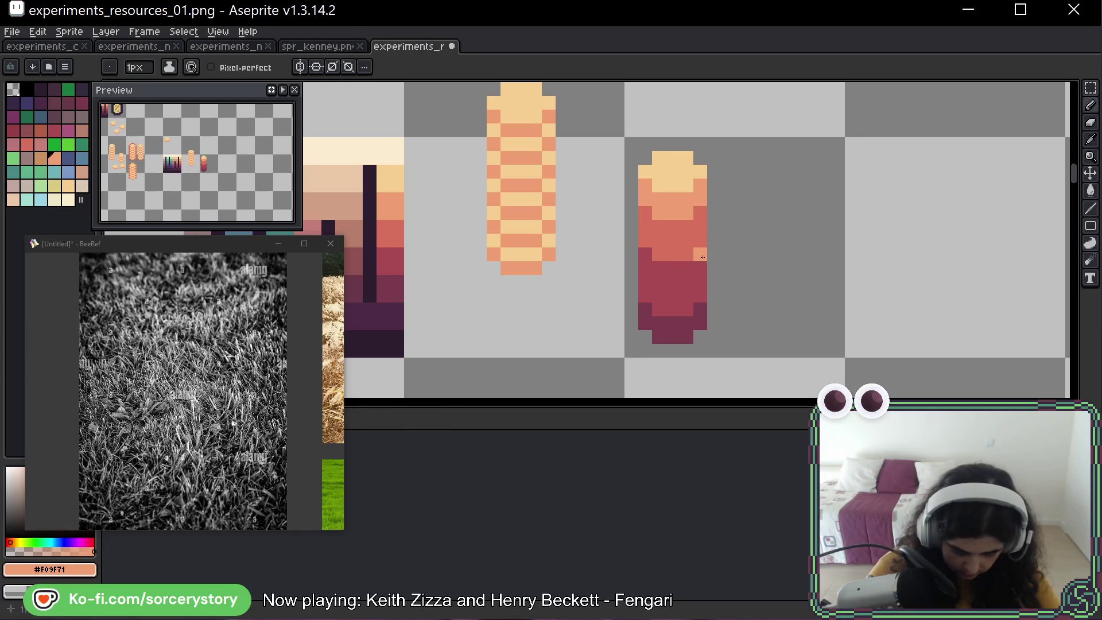
key(space)
mouse_move(829, 217)
mouse_down()
mouse_move(748, 223)
mouse_move(715, 214)
mouse_up()
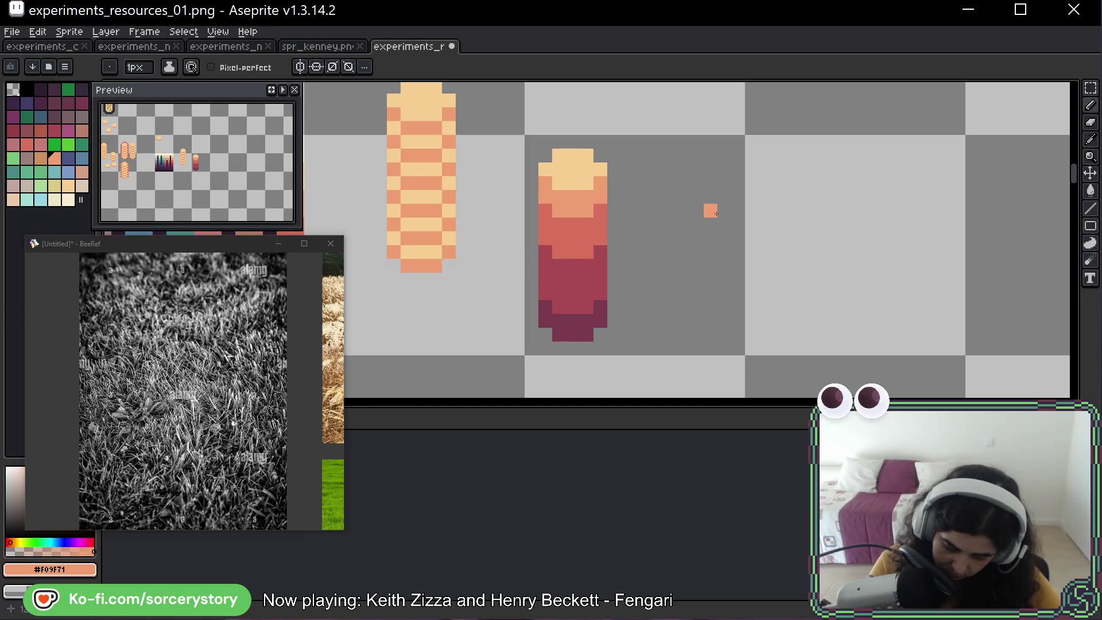
Paint orange and red-orange stripe rows and edge pixels down the red stack.
scroll(717, 213, down, 5)
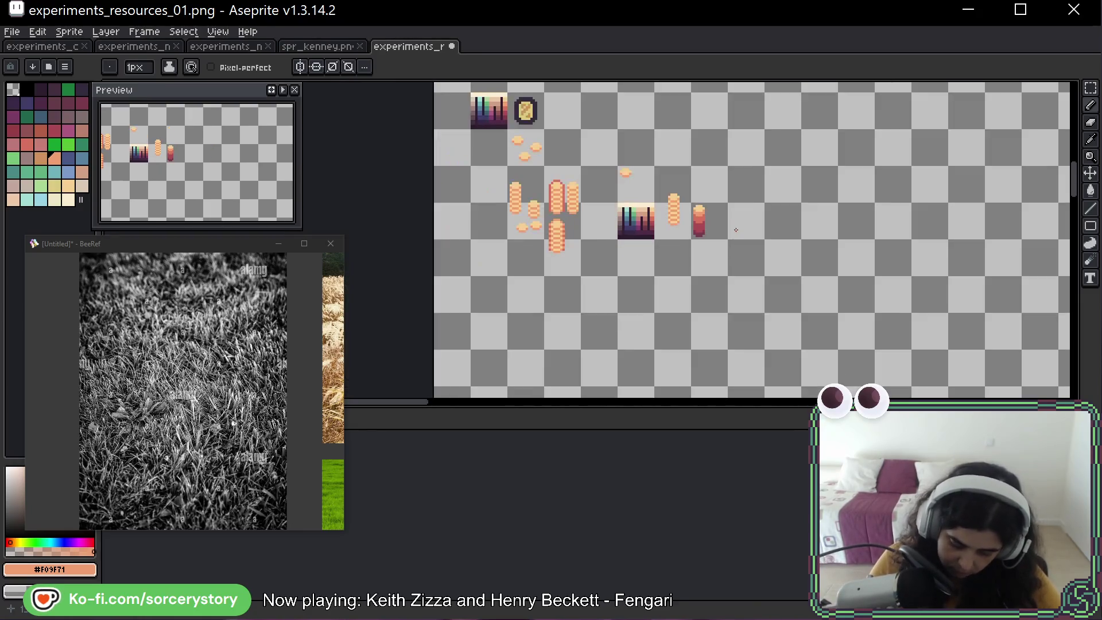
scroll(698, 234, up, 7)
click(608, 188)
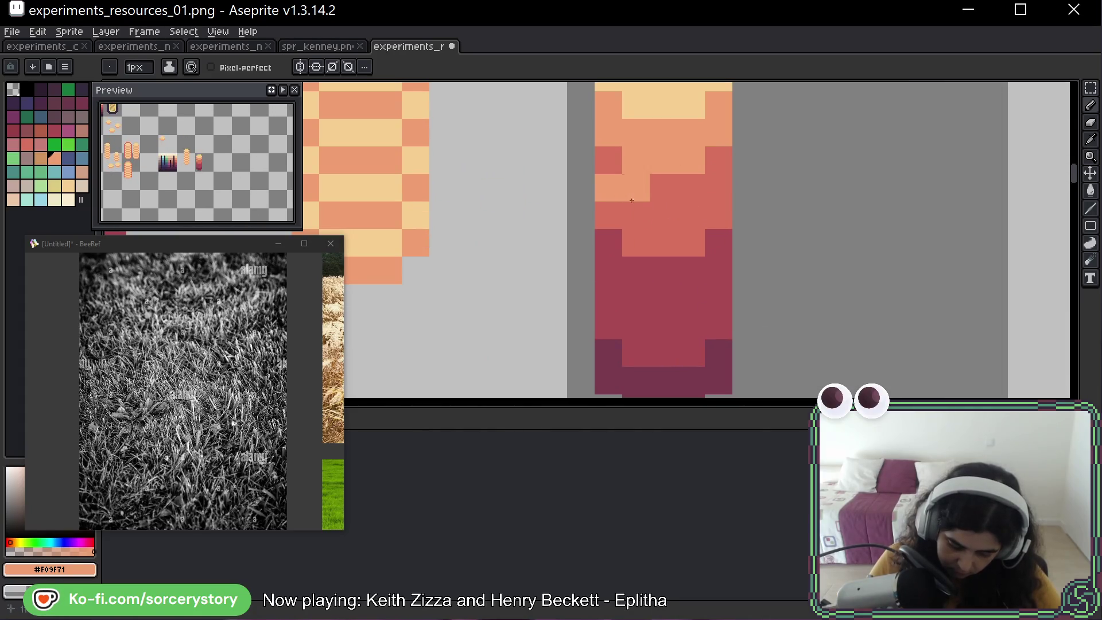
drag(636, 215, 690, 215)
alt+click(661, 247)
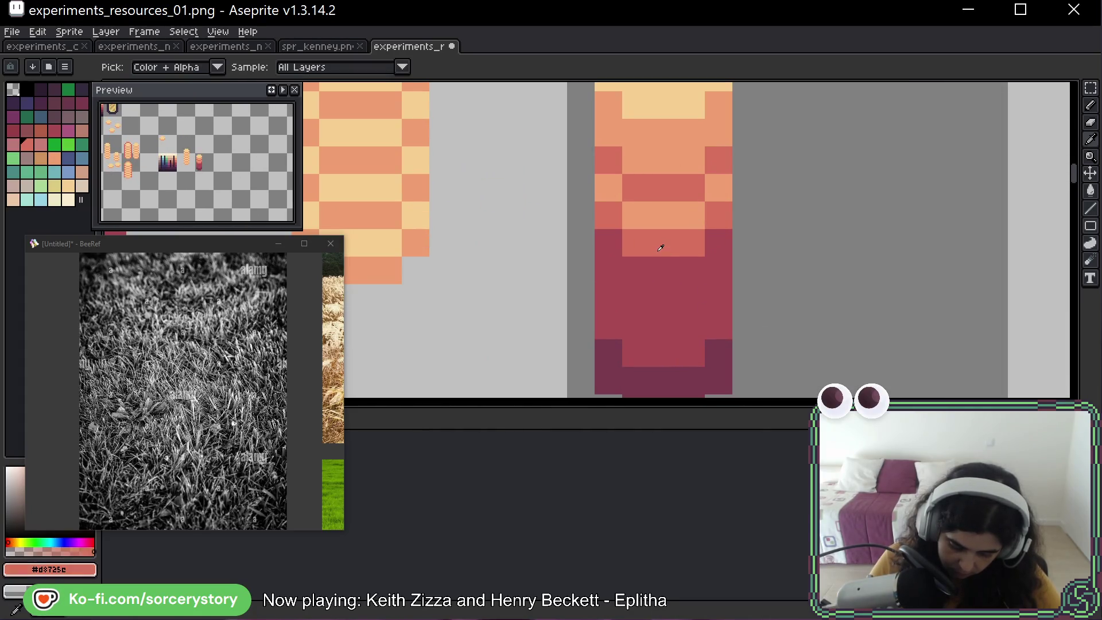
click(610, 262)
drag(635, 298, 690, 297)
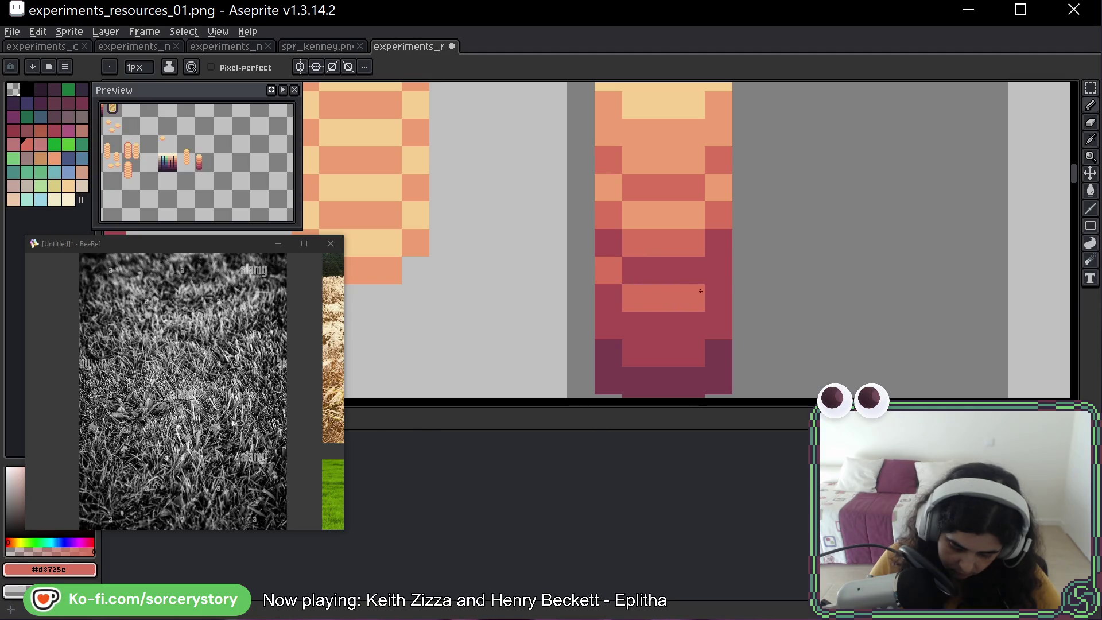
click(718, 271)
Fill the stack's bottom rows and corner pixels with deeper red.
alt+click(663, 332)
click(608, 381)
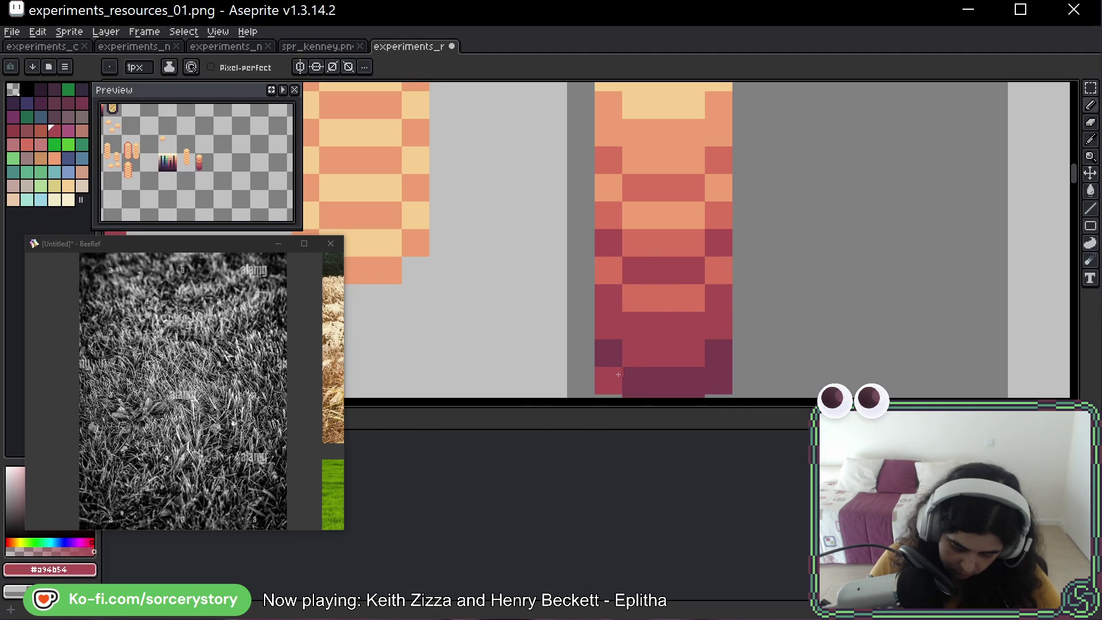
drag(718, 353, 692, 289)
drag(639, 344, 666, 345)
click(611, 345)
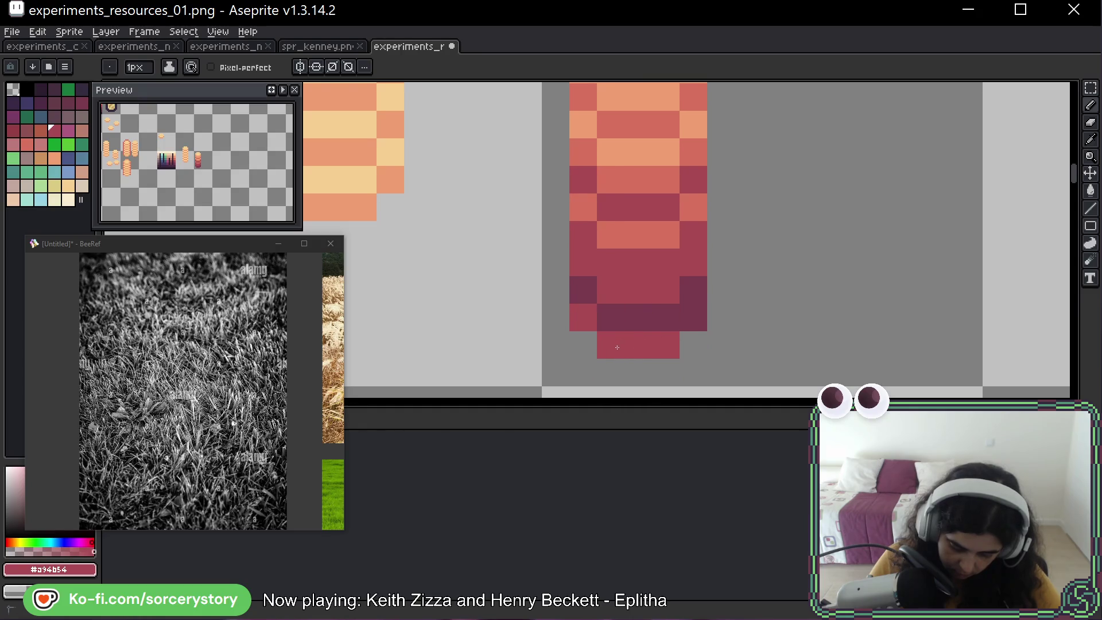
click(694, 317)
scroll(779, 287, down, 4)
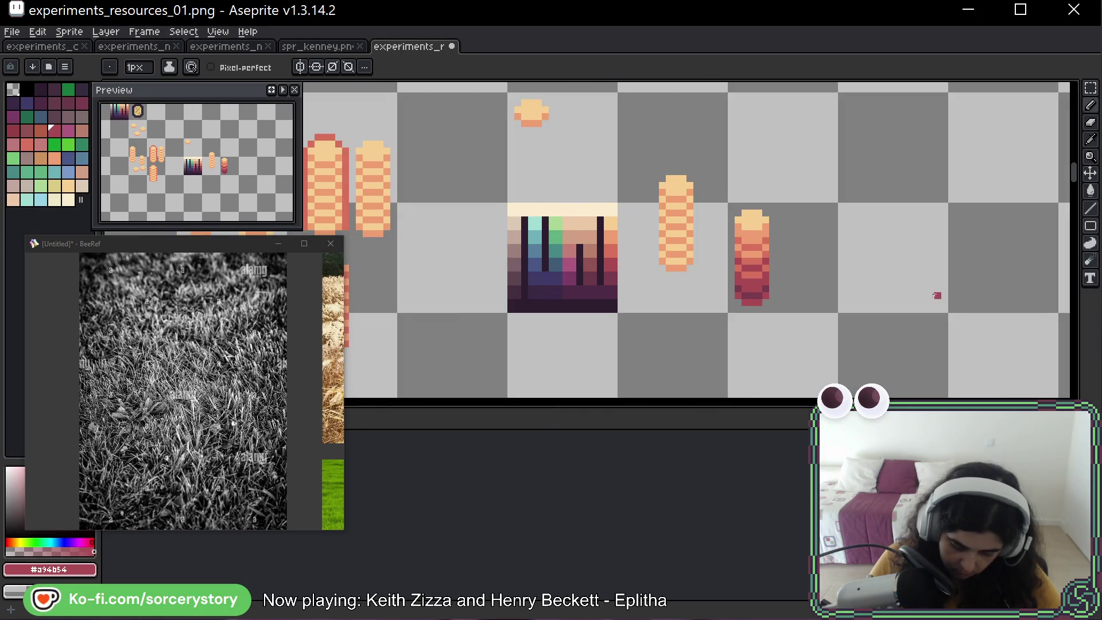
scroll(696, 304, down, 5)
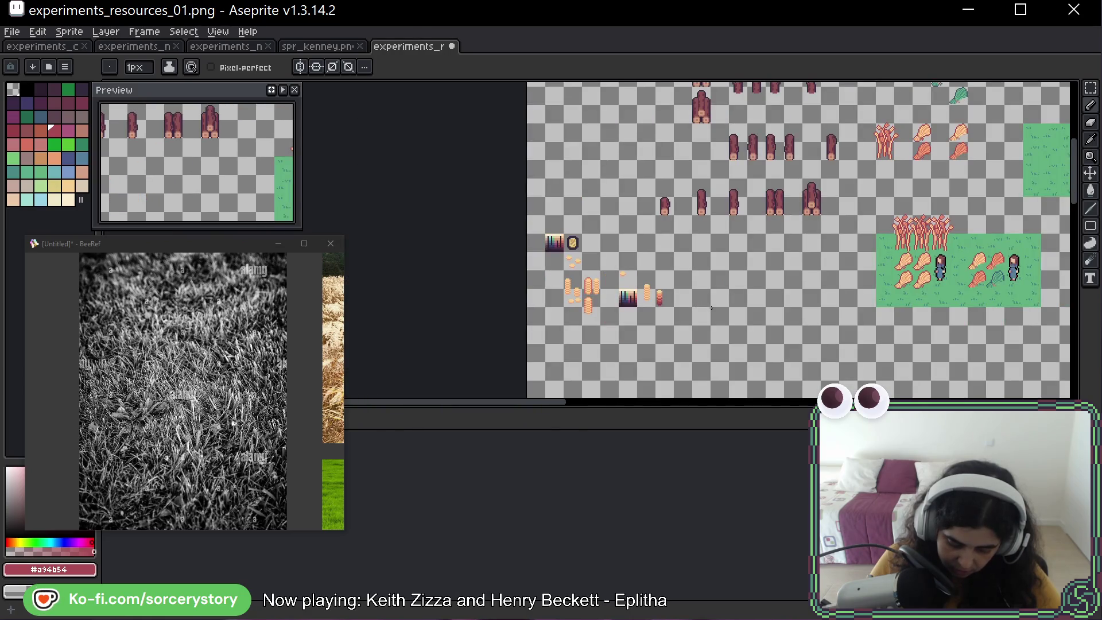
scroll(643, 301, up, 5)
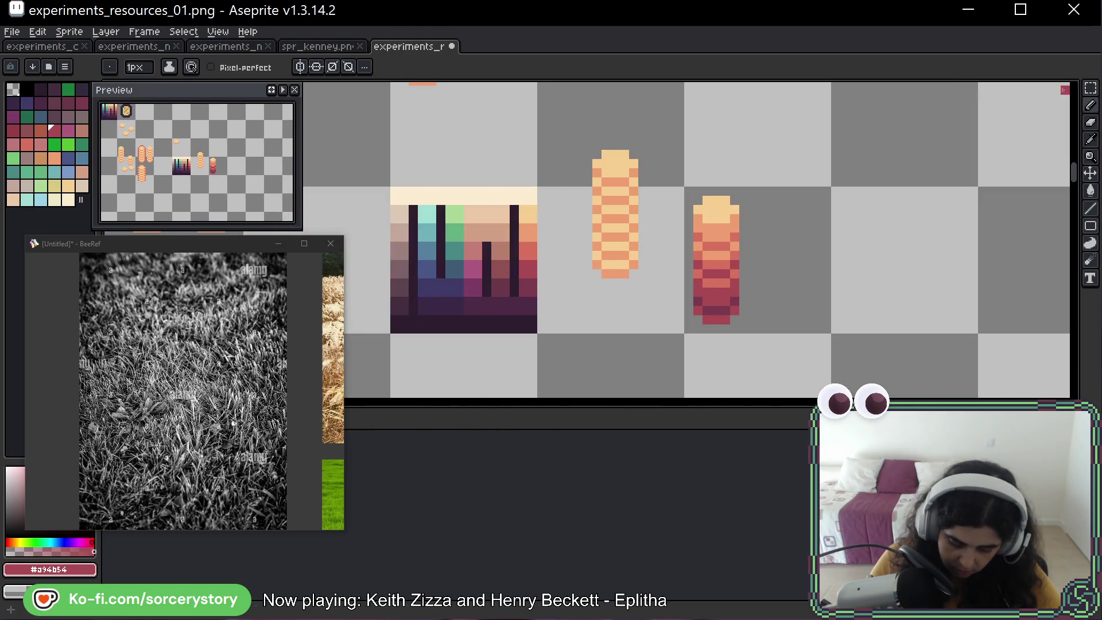
Draw a dark purple outline along the red stack's left side and top corner.
key(m)
drag(798, 236, 757, 255)
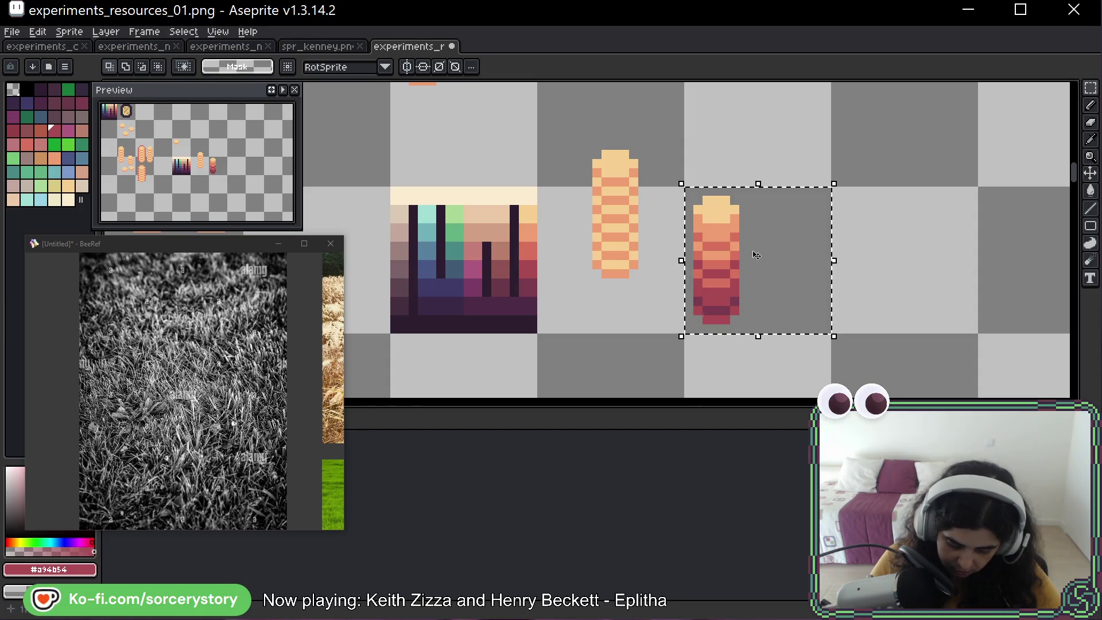
click(531, 310)
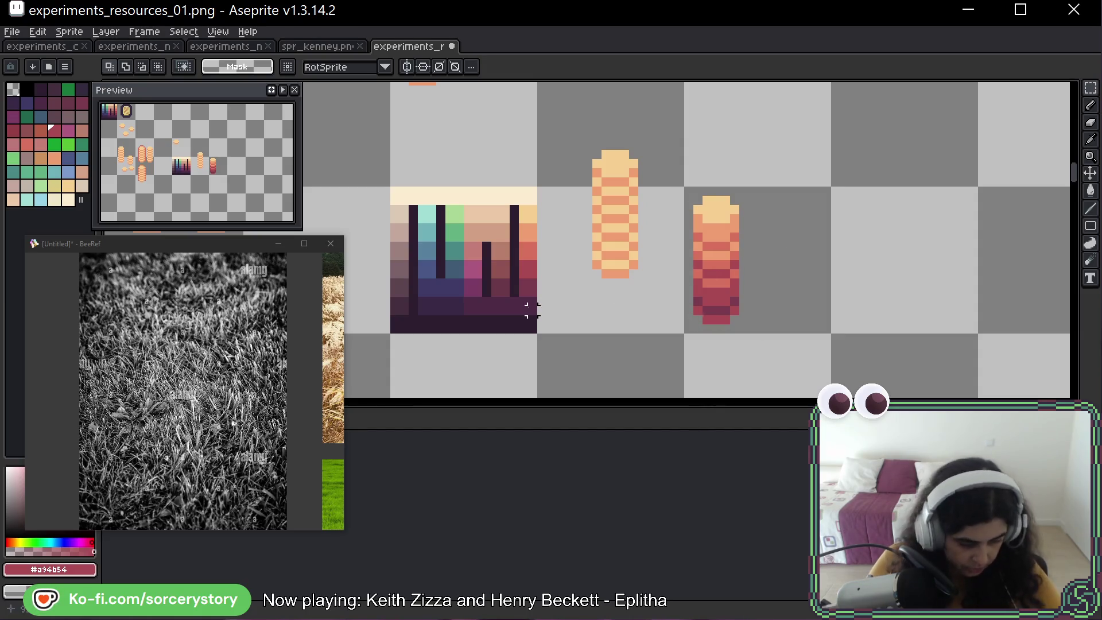
key(b)
alt+click(524, 327)
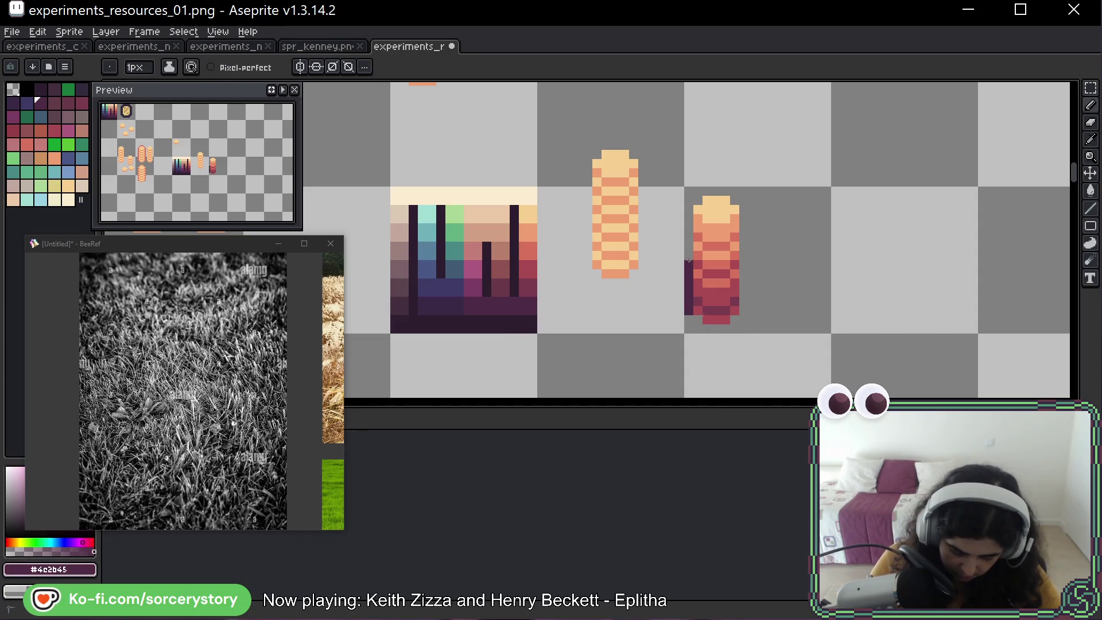
drag(689, 260, 690, 207)
click(698, 199)
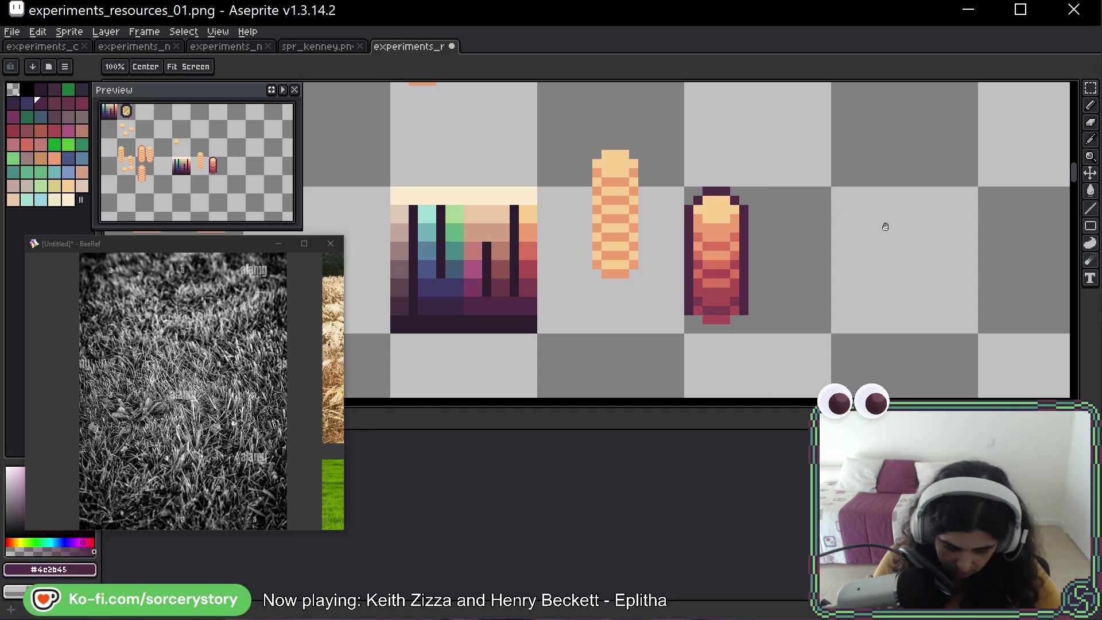
drag(885, 227, 746, 214)
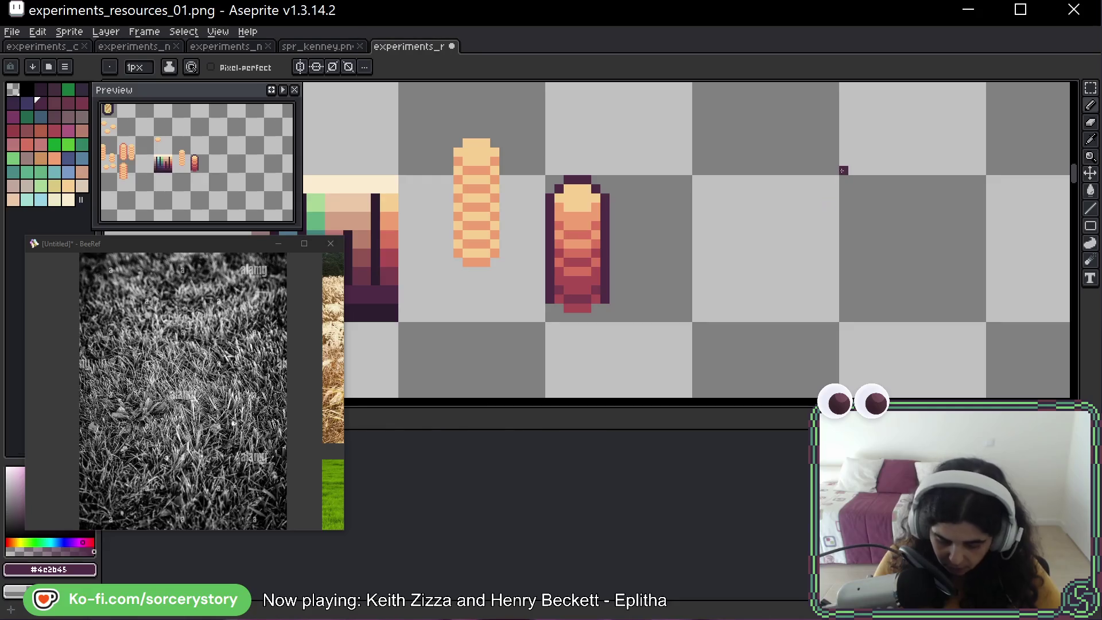
alt+click(580, 225)
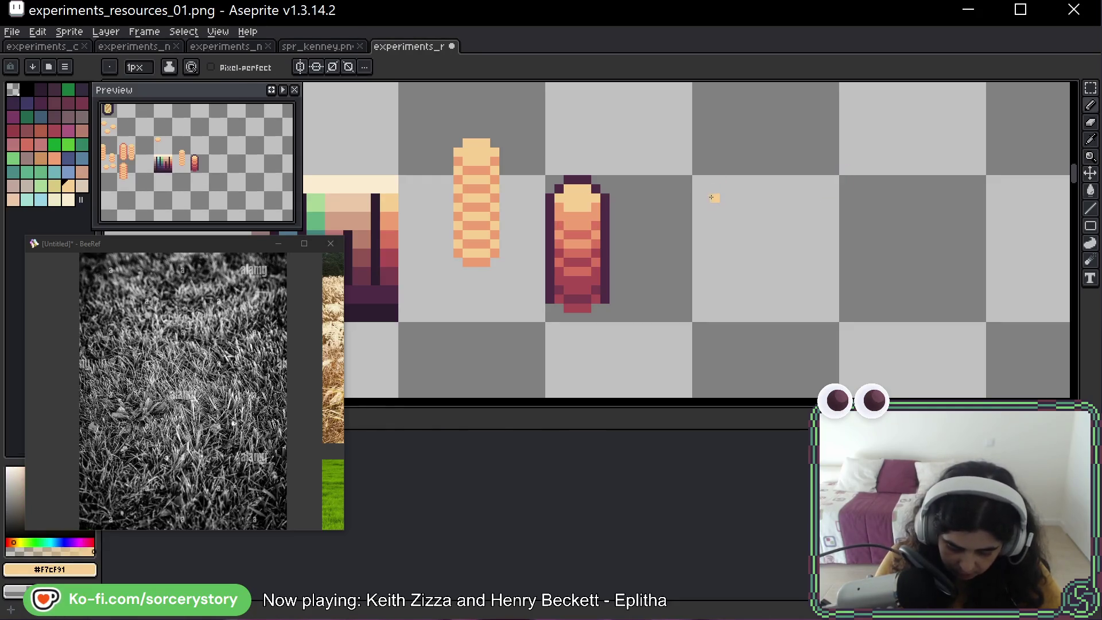
Start a new peach column in the empty cell and paint a dark red band down it.
drag(727, 189, 736, 198)
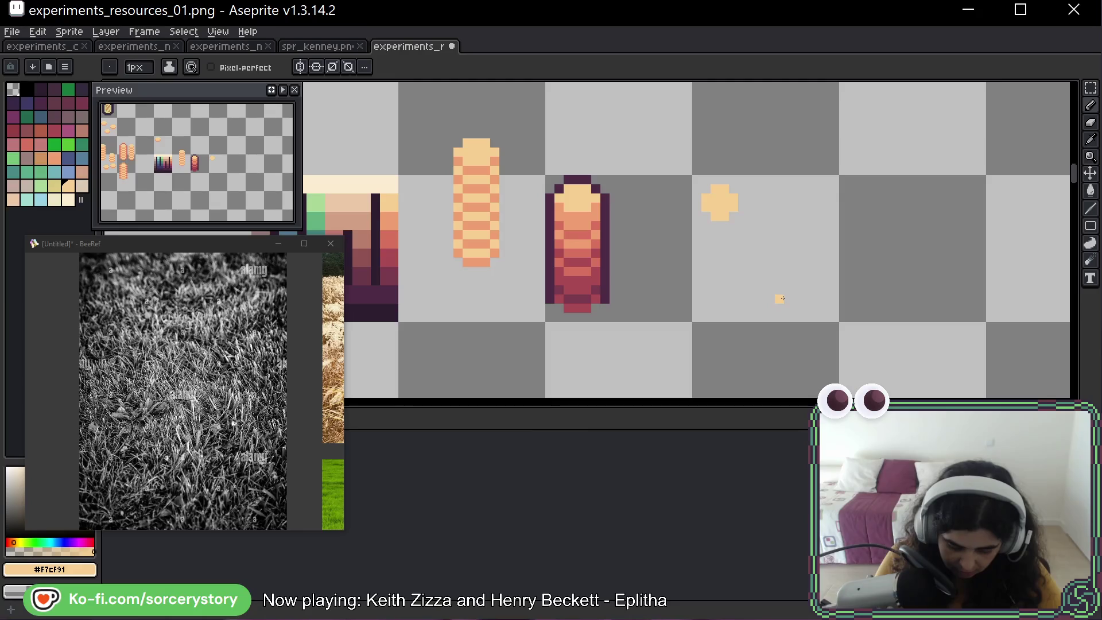
alt+click(597, 252)
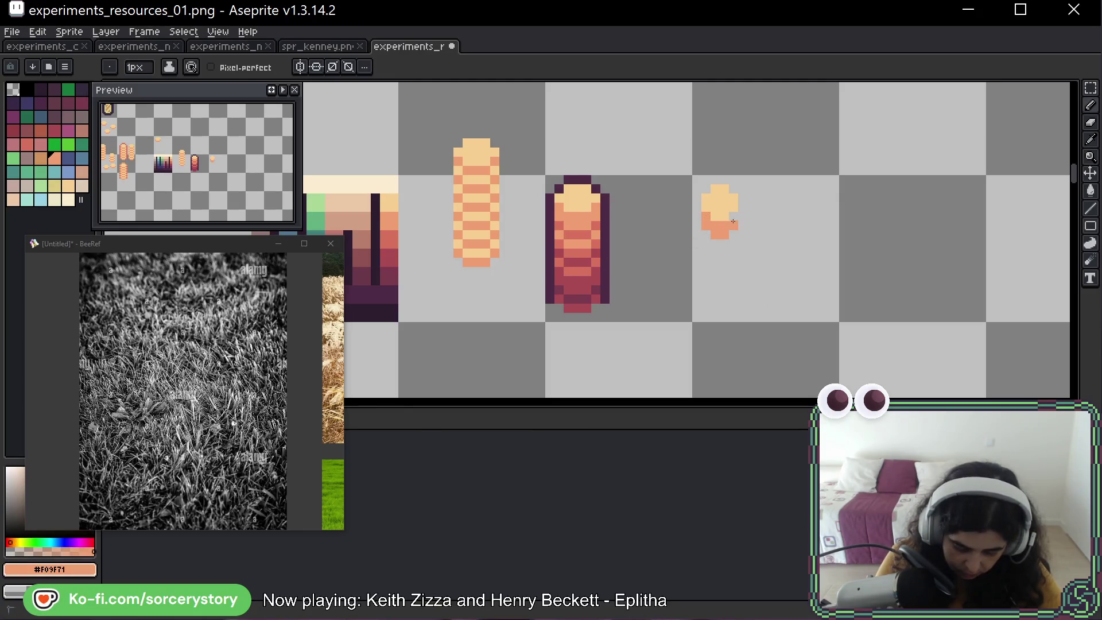
key(alt)
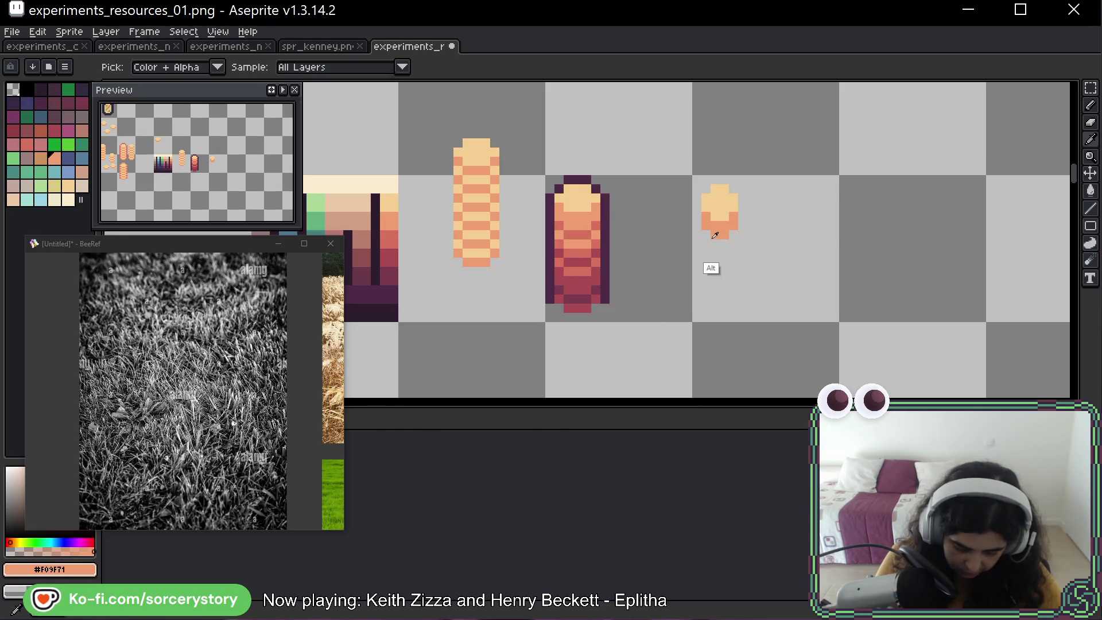
alt+click(587, 234)
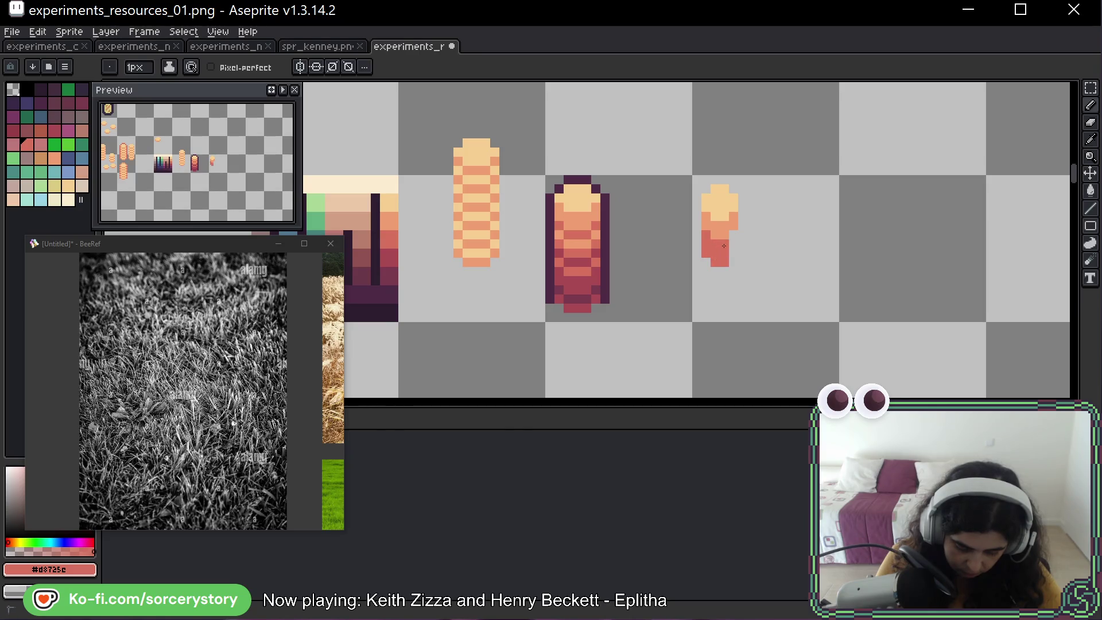
alt+click(580, 299)
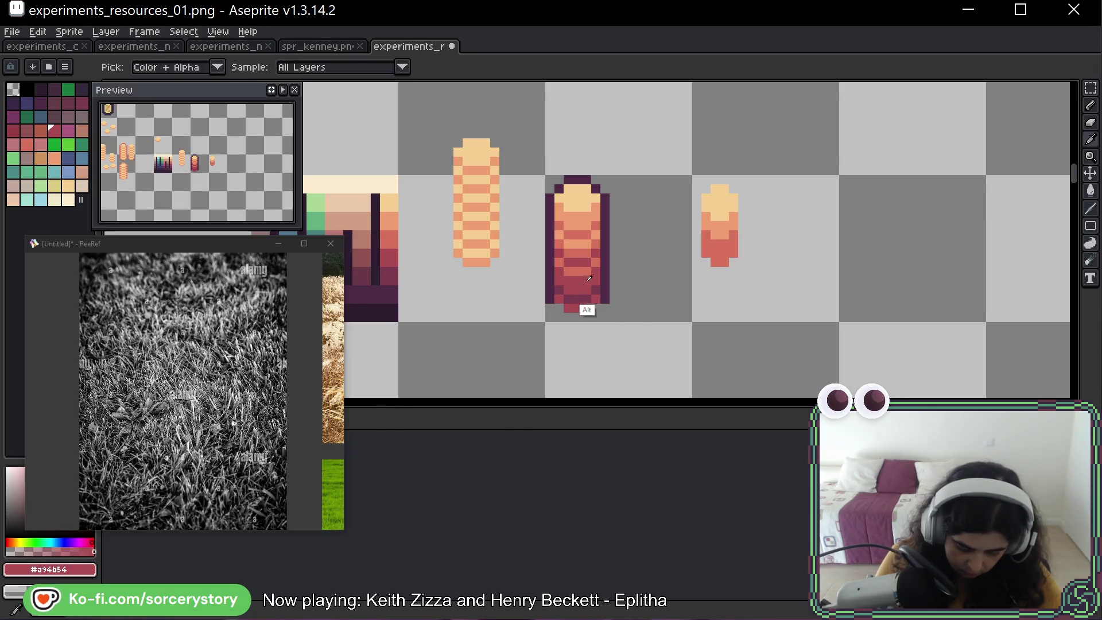
drag(706, 262, 707, 288)
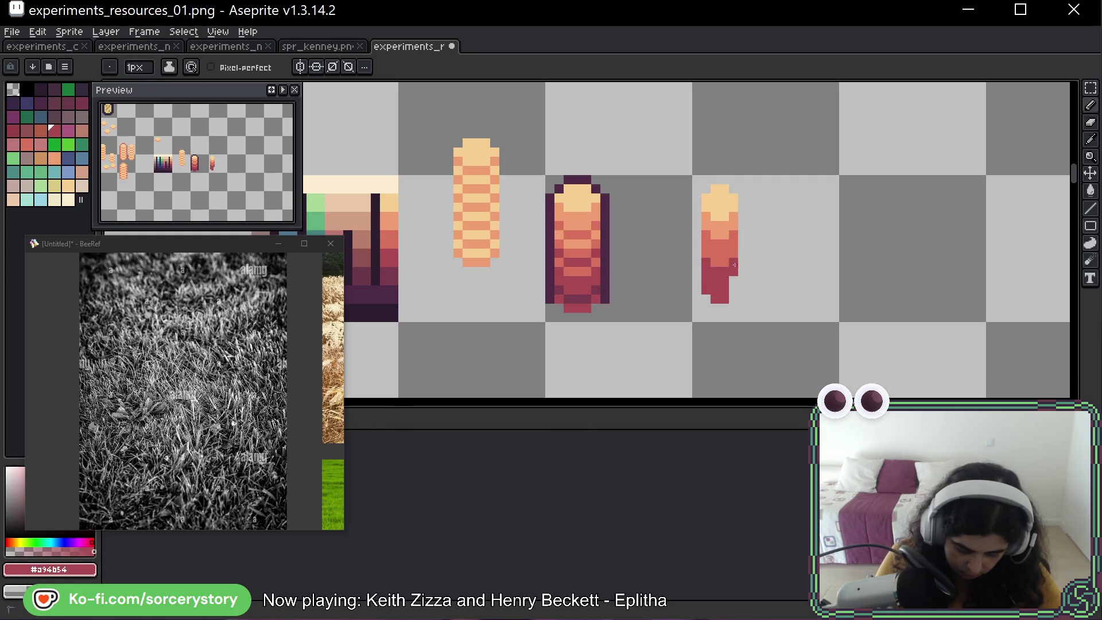
Give the new column a deep red base, undo the stray dark pixels, and resample the oranges.
alt+click(579, 309)
click(707, 300)
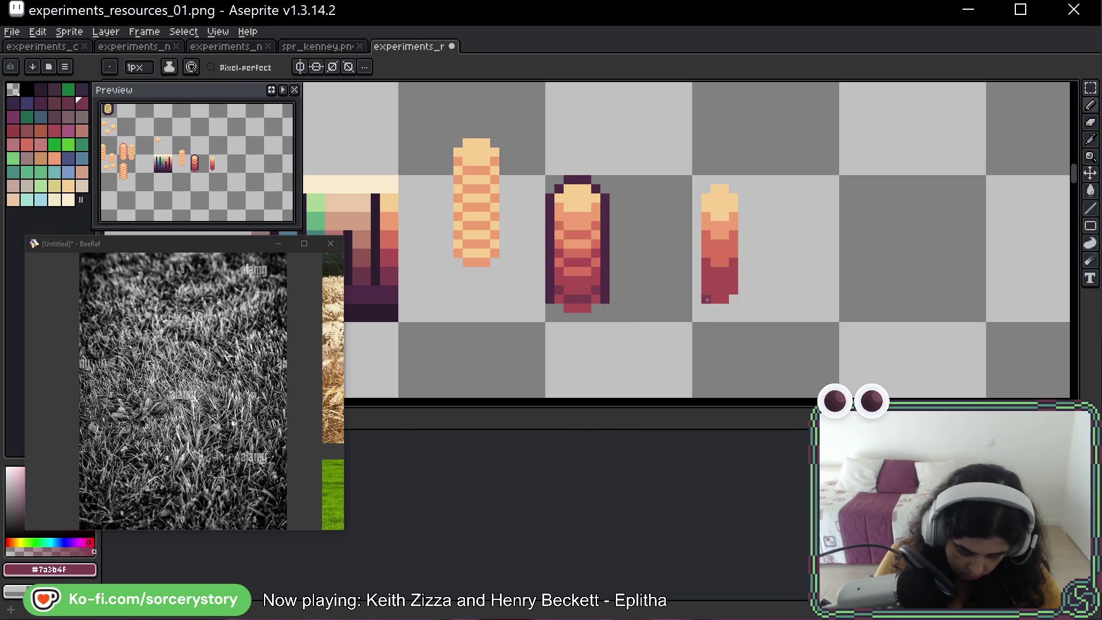
drag(718, 314, 733, 299)
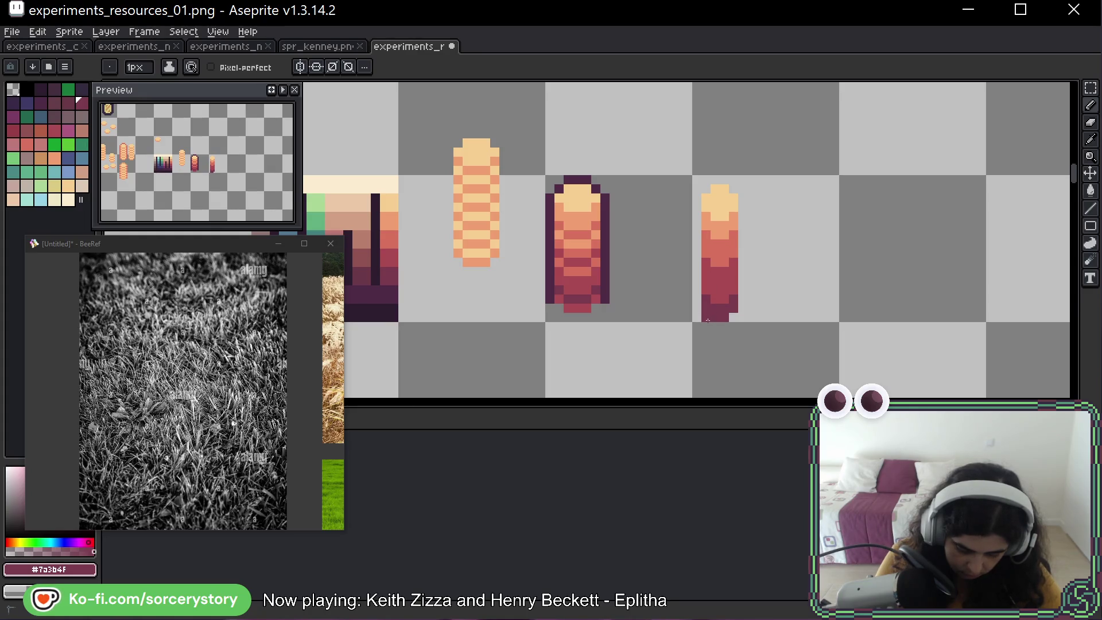
key(ctrl+z)
key(ctrl+z)
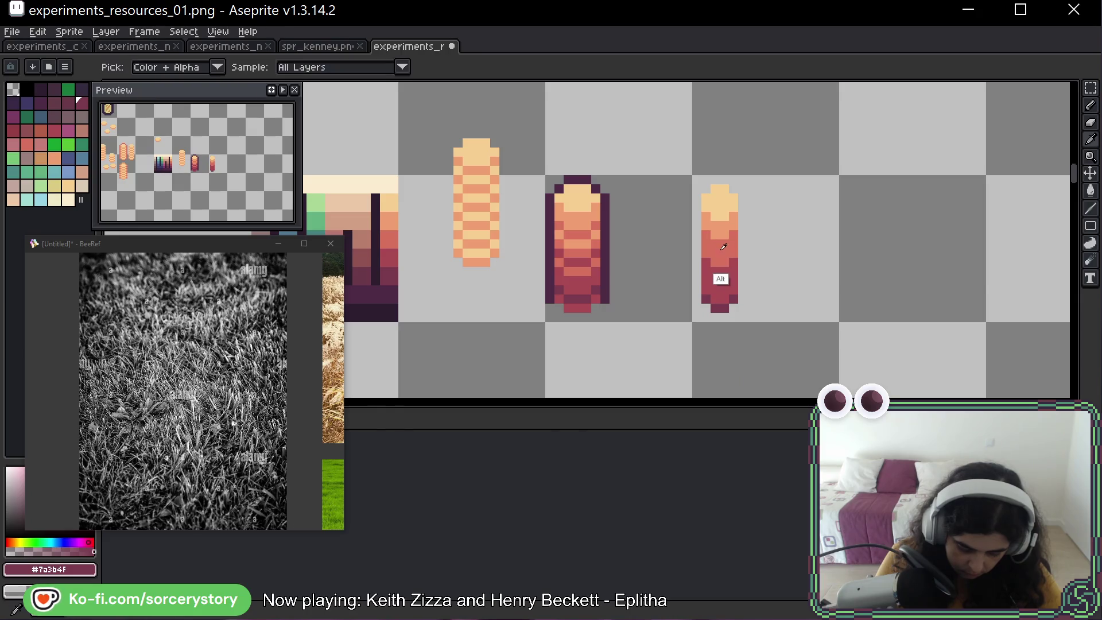
alt+click(708, 270)
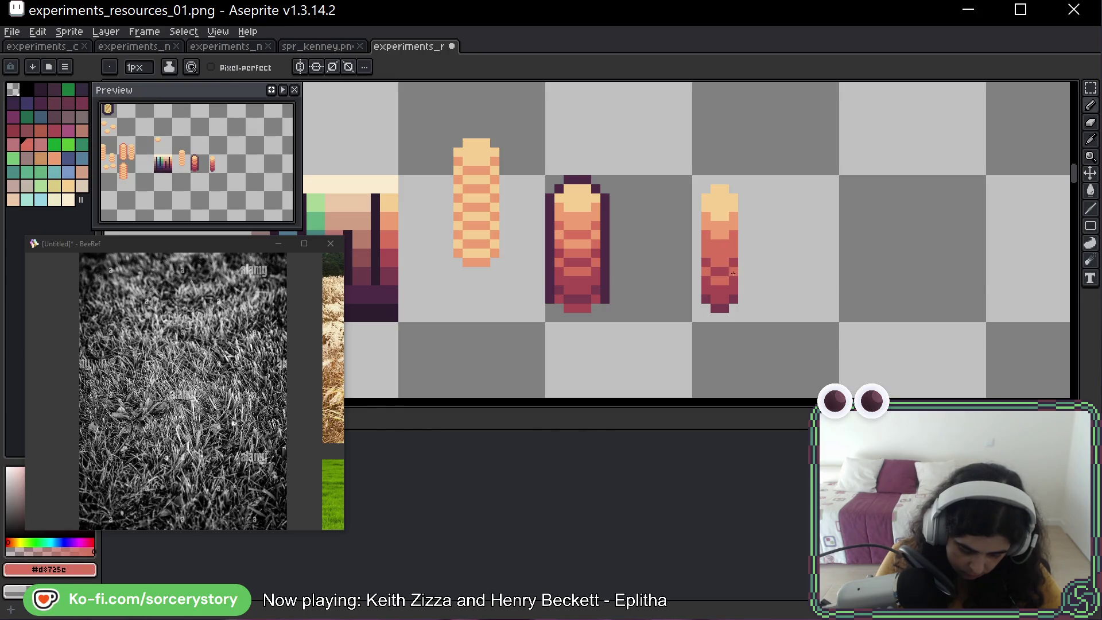
alt+click(708, 243)
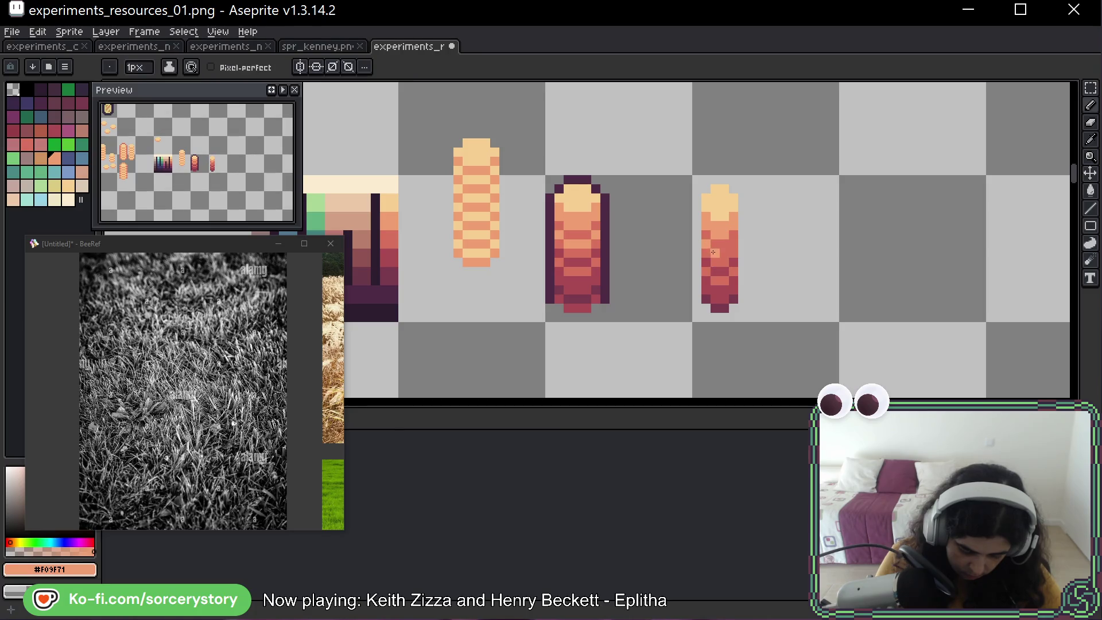
key(space)
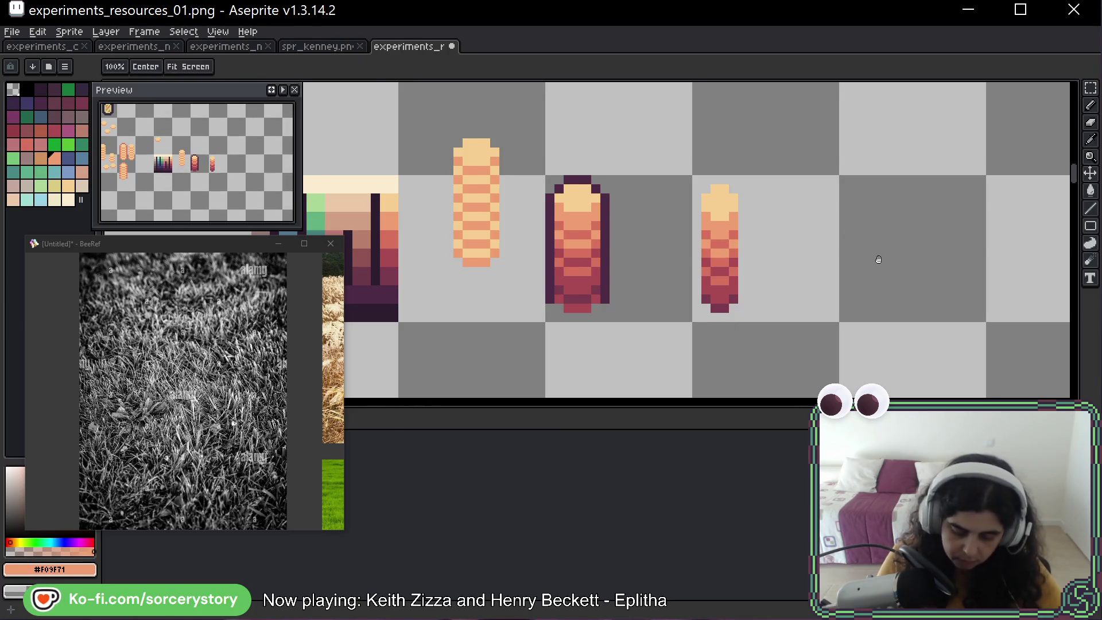
Outline the new gradient stack's left, top and right sides in dark purple, matching its neighbour.
mouse_move(875, 258)
mouse_down()
mouse_move(743, 263)
mouse_move(785, 273)
mouse_up()
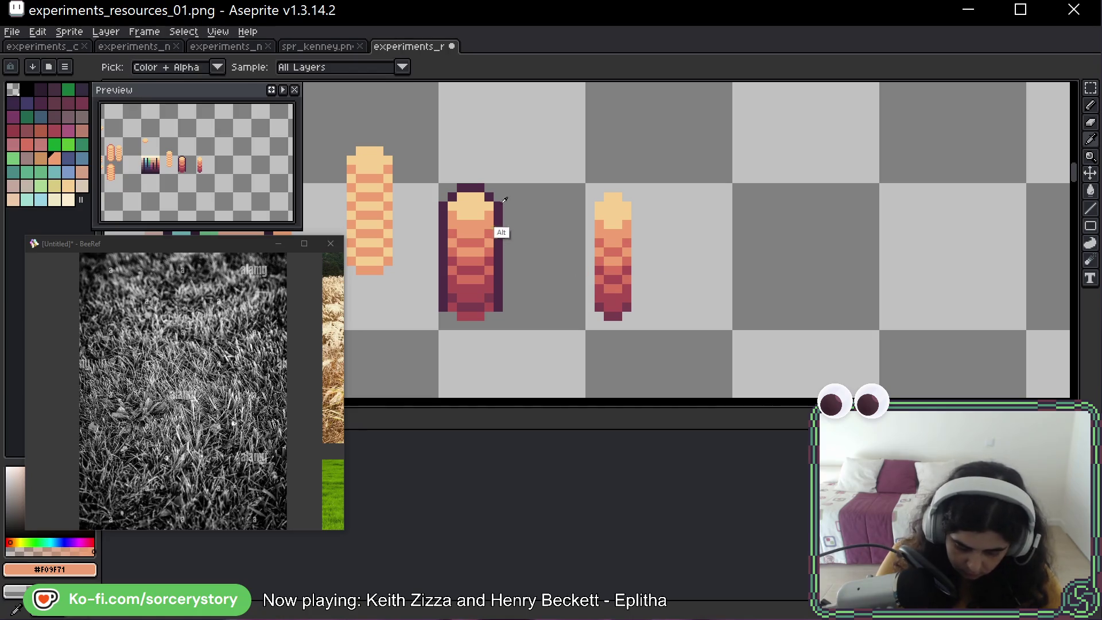
alt+click(498, 249)
click(589, 271)
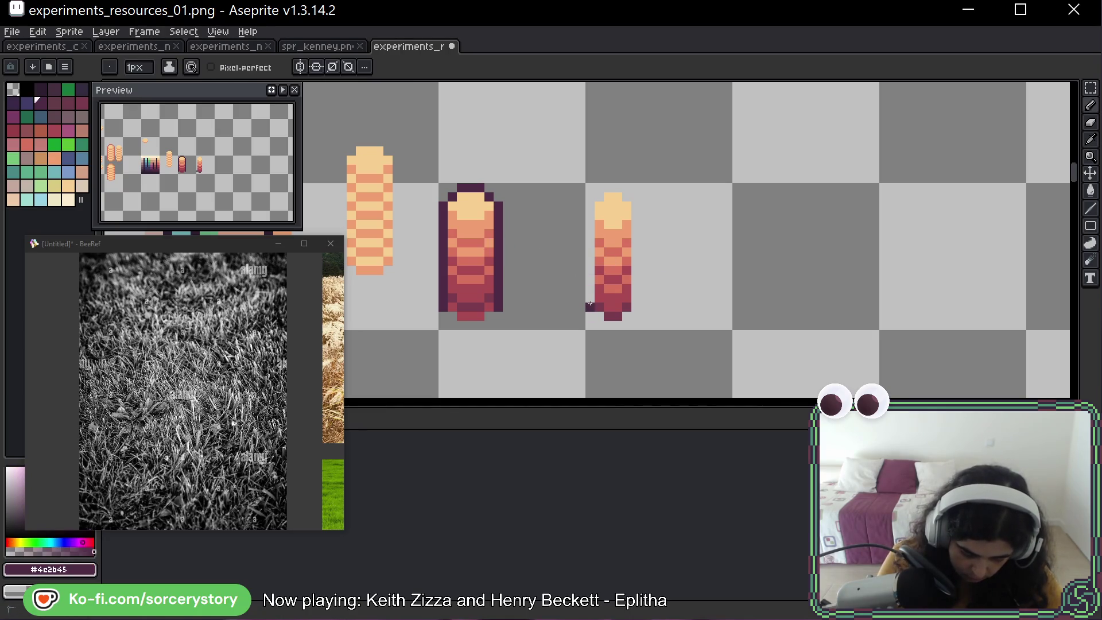
drag(590, 304, 591, 223)
mouse_move(608, 187)
mouse_down()
mouse_move(627, 189)
mouse_move(636, 207)
mouse_move(640, 307)
mouse_up()
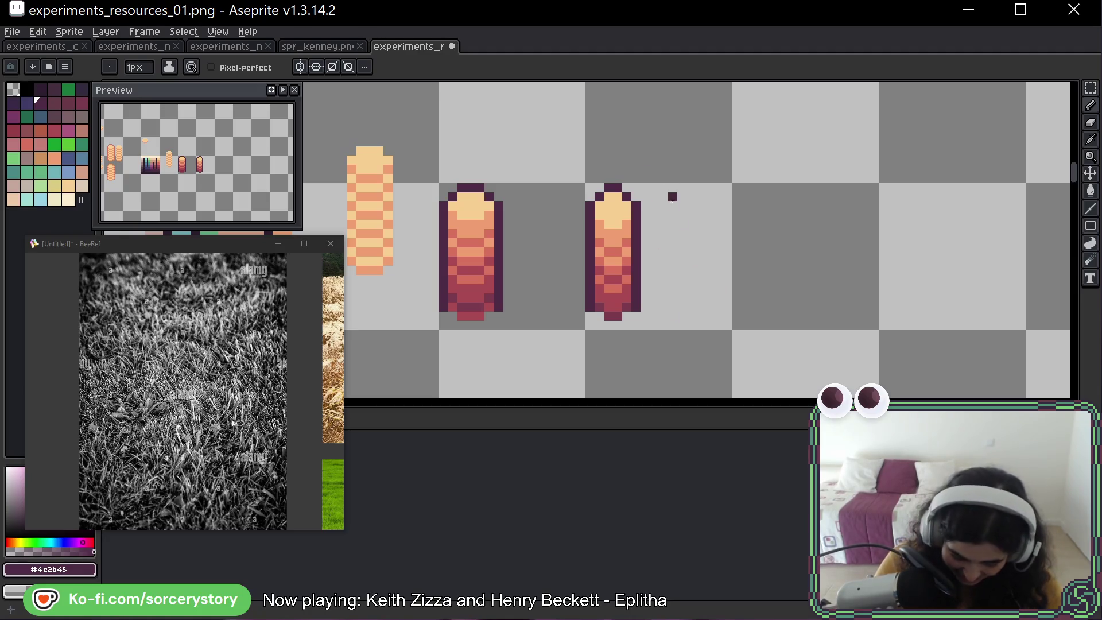
key(alt)
alt+click(618, 230)
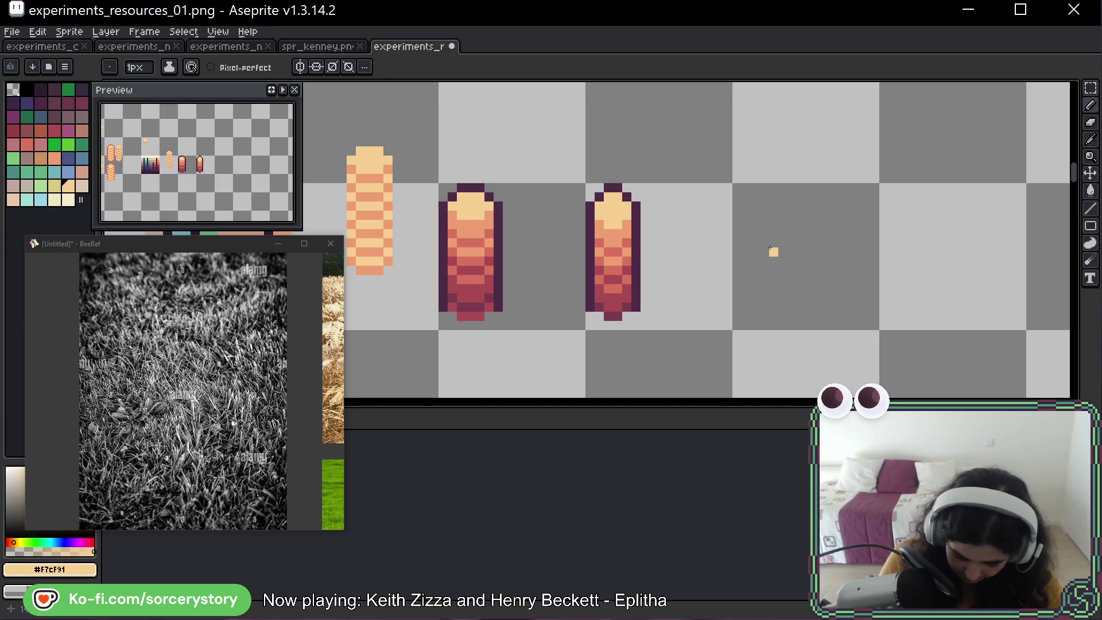
Draw small peach plus-shaped crosses in the next empty cell.
mouse_move(756, 207)
mouse_down()
mouse_move(765, 201)
mouse_move(746, 215)
mouse_move(774, 215)
mouse_up()
click(756, 224)
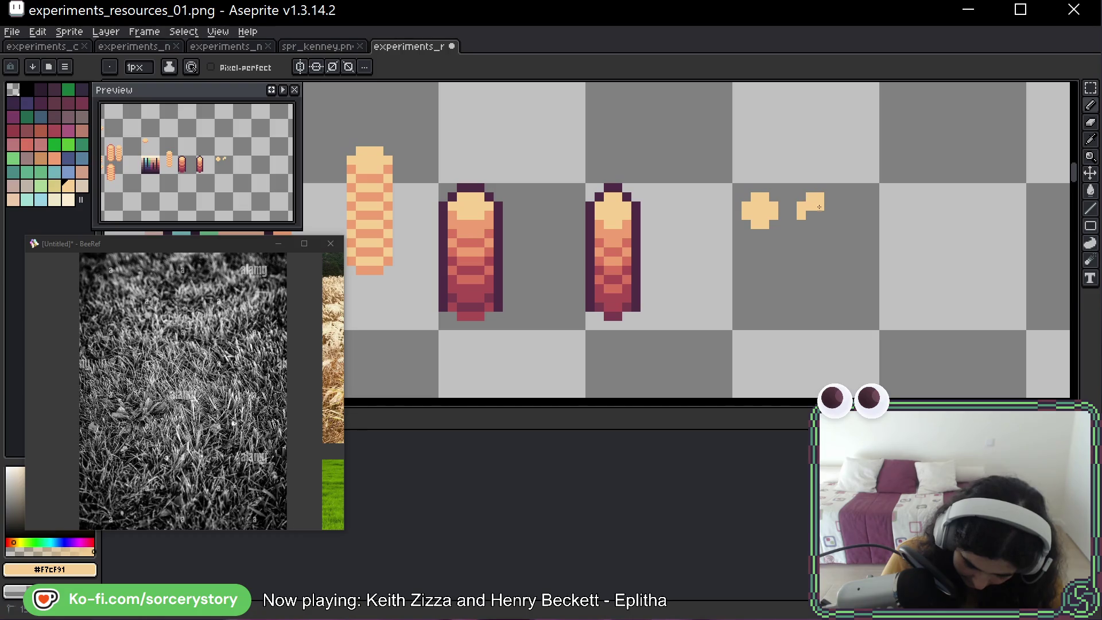
drag(825, 215, 812, 224)
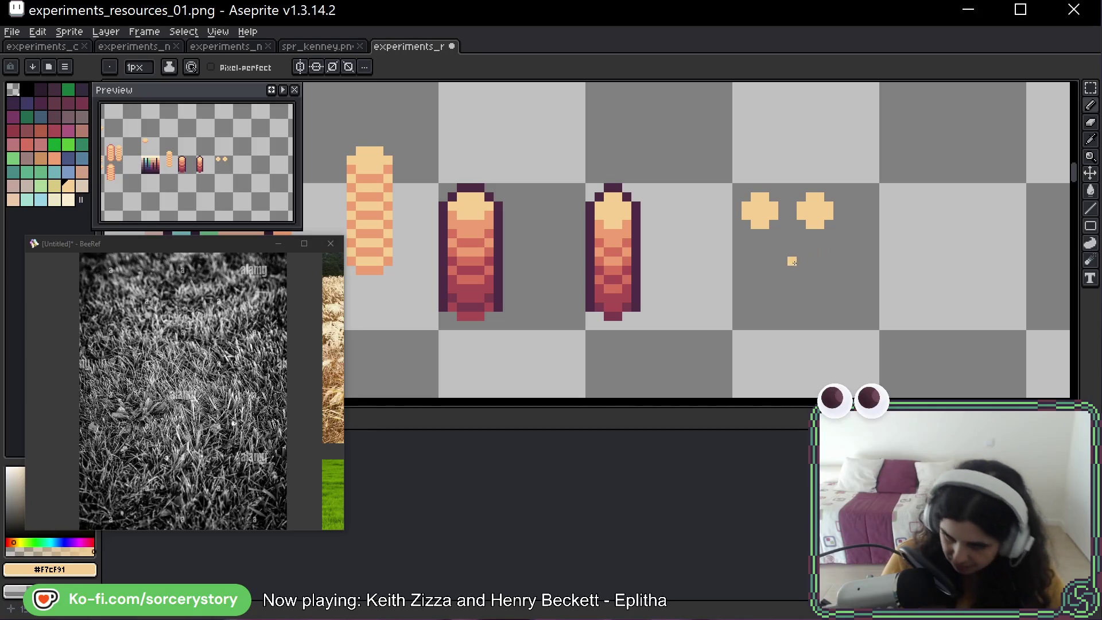
mouse_move(755, 261)
mouse_down()
mouse_move(755, 252)
mouse_move(760, 279)
mouse_move(774, 261)
mouse_move(830, 271)
mouse_up()
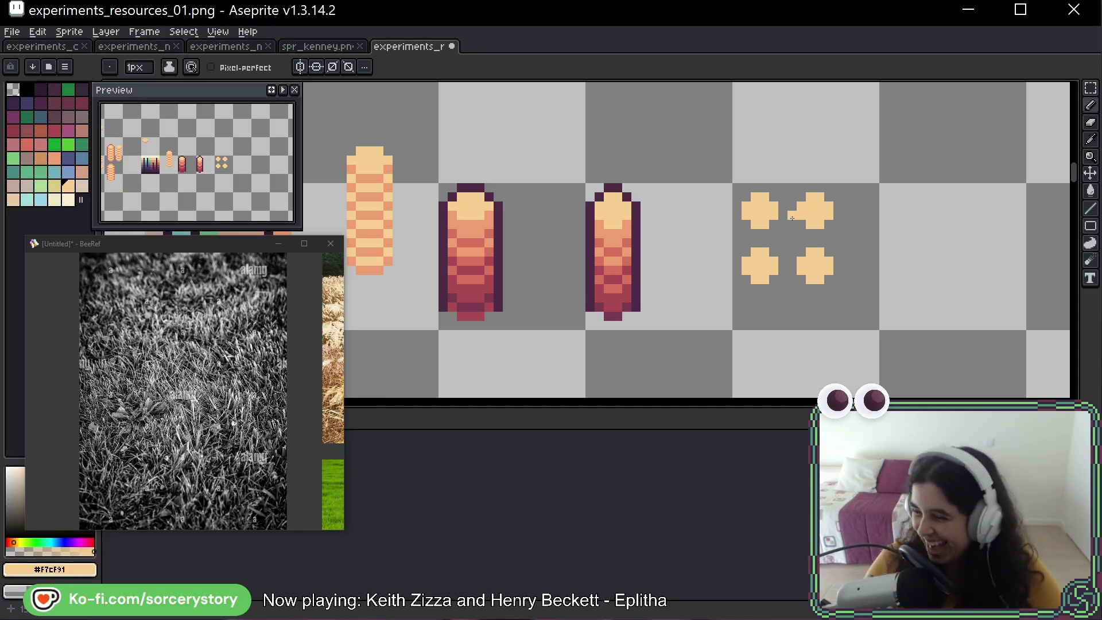
Shade the crosses' lower edges and right lobes with darker peach #F09F71.
alt+click(615, 263)
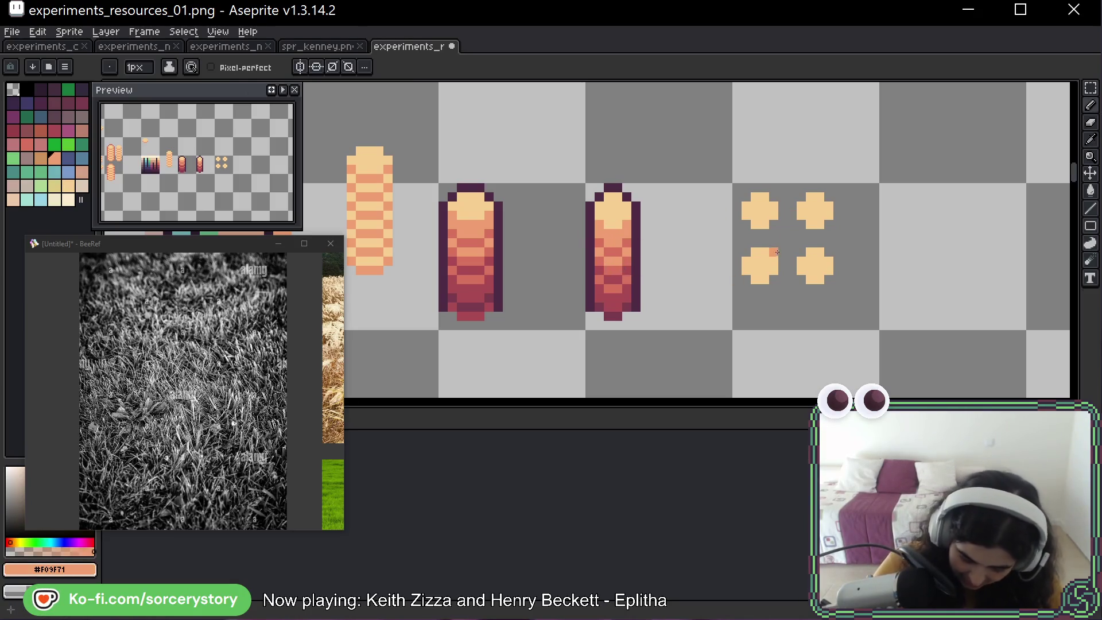
click(746, 224)
drag(756, 233, 829, 225)
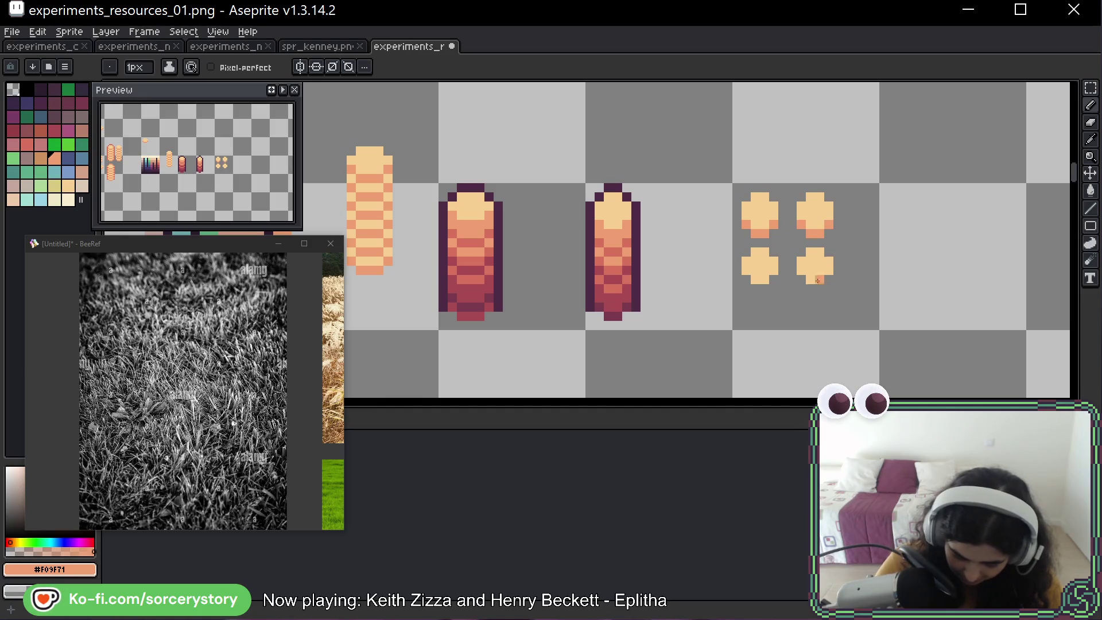
drag(801, 279, 818, 285)
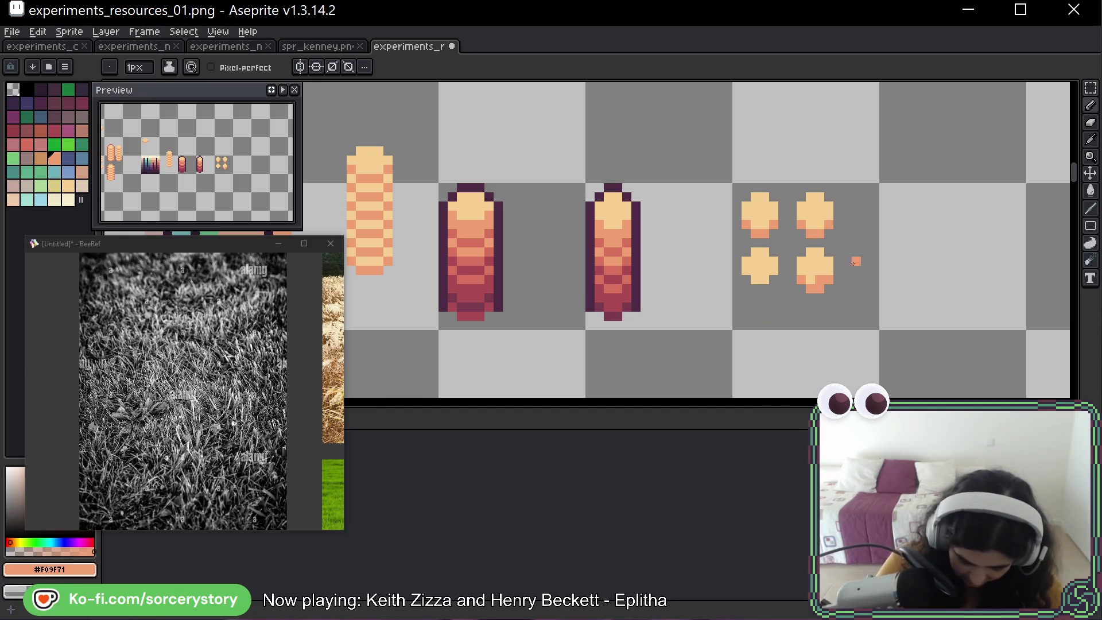
click(829, 280)
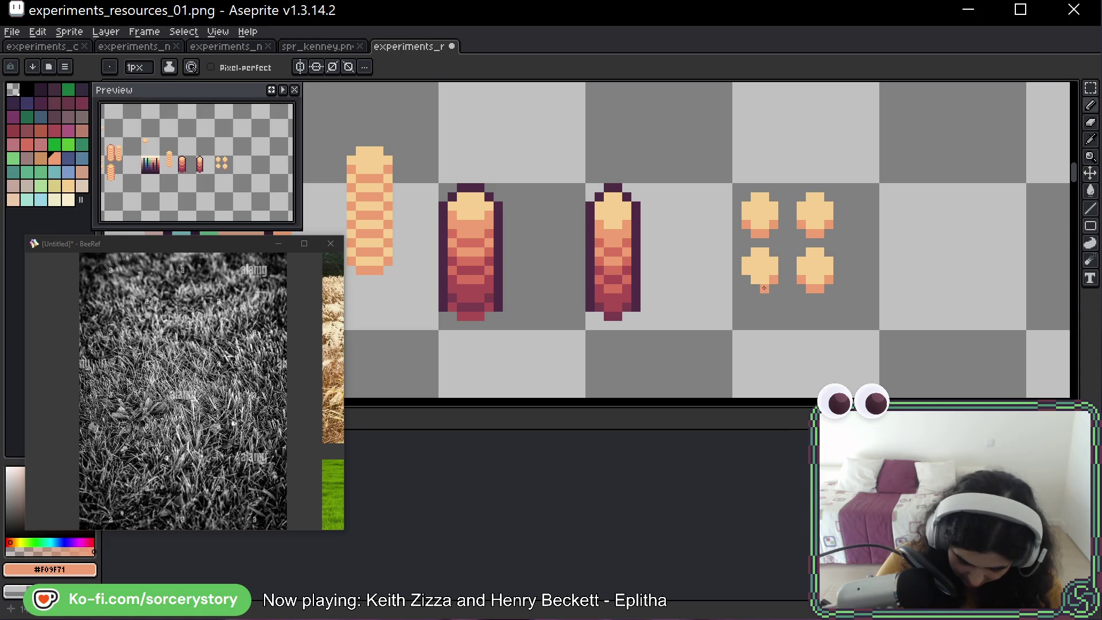
drag(910, 232, 797, 241)
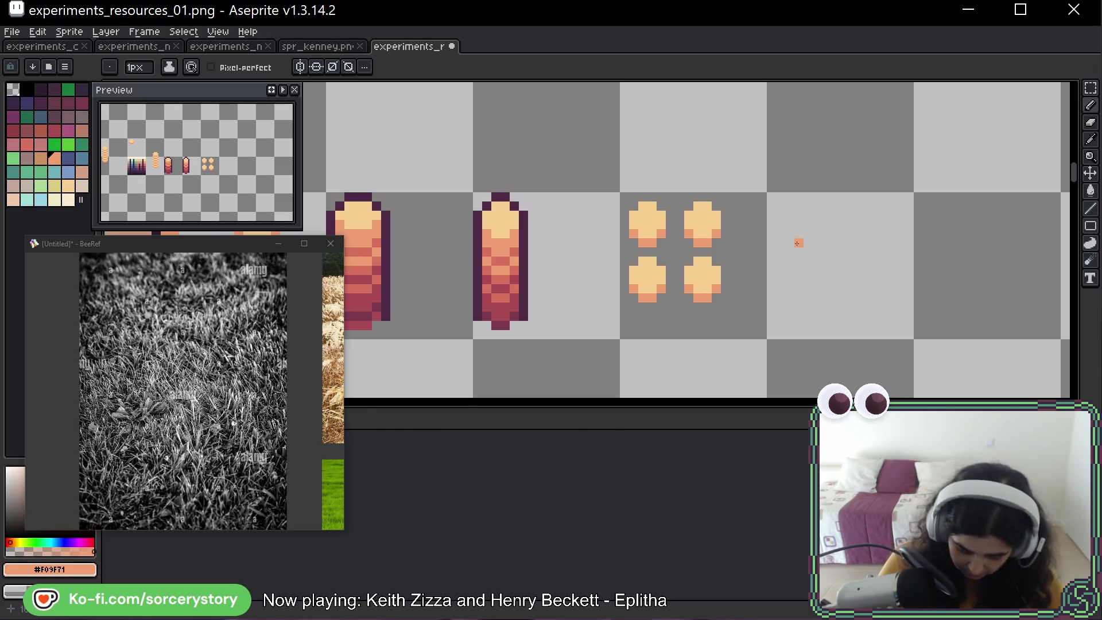
Rearrange the cross columns, adding a copied third column and shifting columns 80 px right.
key(m)
drag(674, 172, 746, 330)
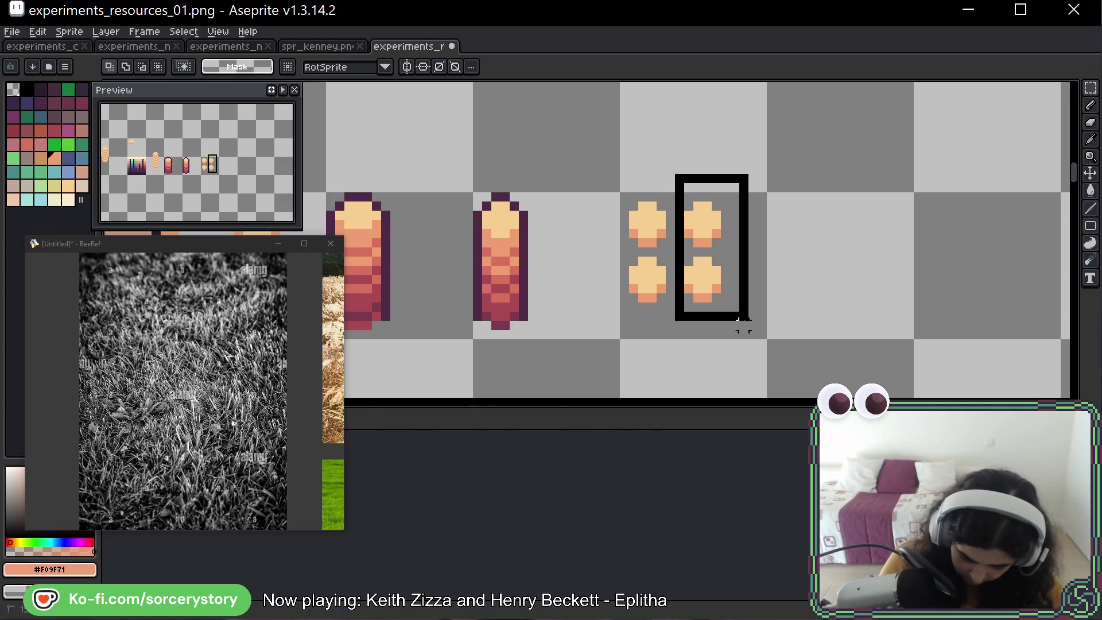
click(712, 239)
mouse_move(711, 239)
mouse_down()
mouse_move(701, 239)
mouse_move(715, 324)
mouse_move(739, 253)
mouse_up()
key(Return)
click(799, 224)
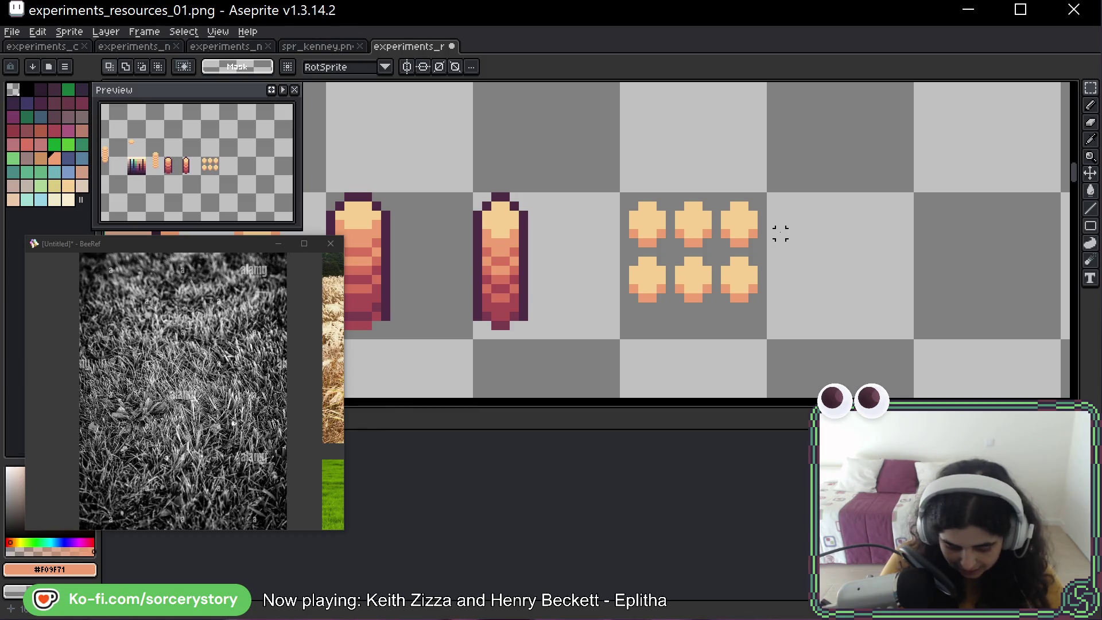
mouse_move(679, 205)
mouse_down()
mouse_move(713, 307)
mouse_move(787, 338)
mouse_up()
drag(740, 253, 786, 253)
key(Return)
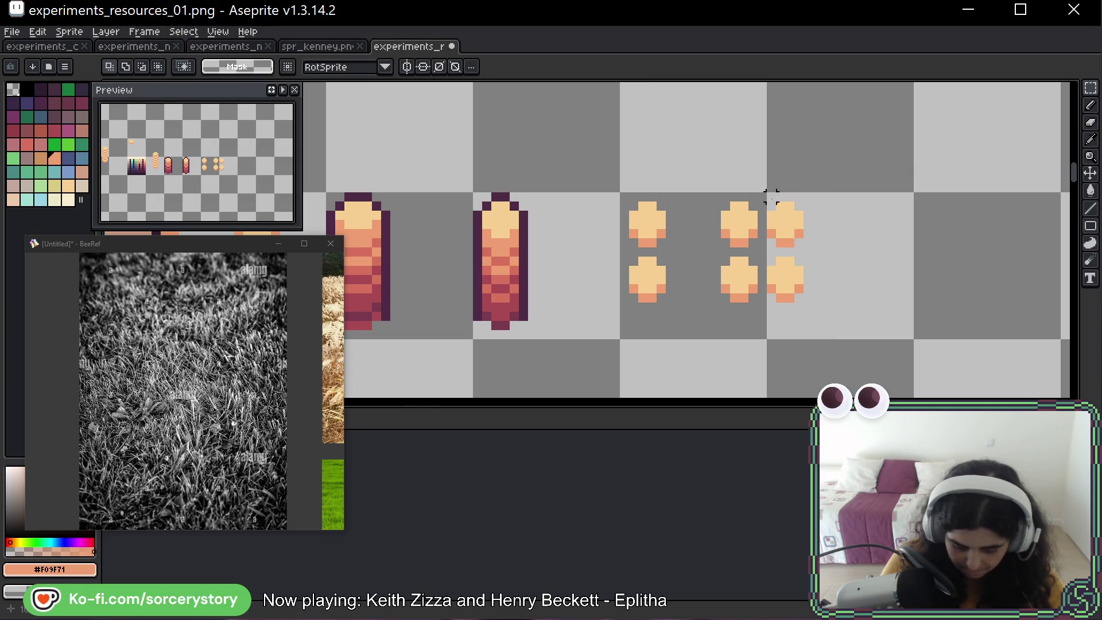
Move the middle cross column about 32 px left.
drag(767, 189, 826, 340)
key(Delete)
drag(696, 185, 789, 333)
drag(749, 248, 711, 246)
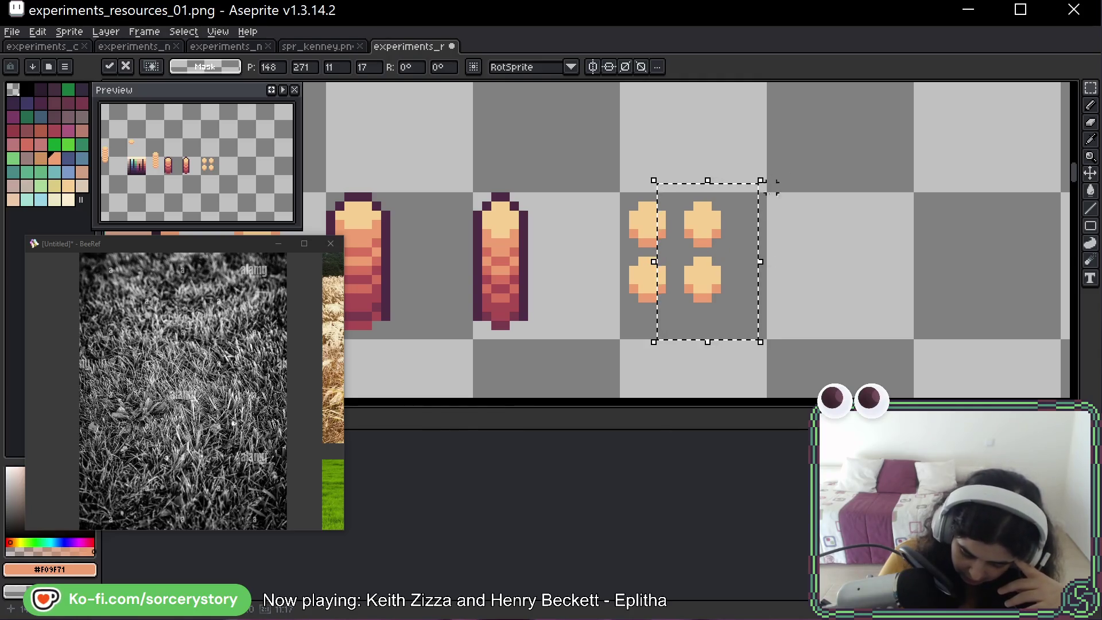
Move all four crosses down and one pixel right to centre them in the tile.
drag(620, 254, 760, 349)
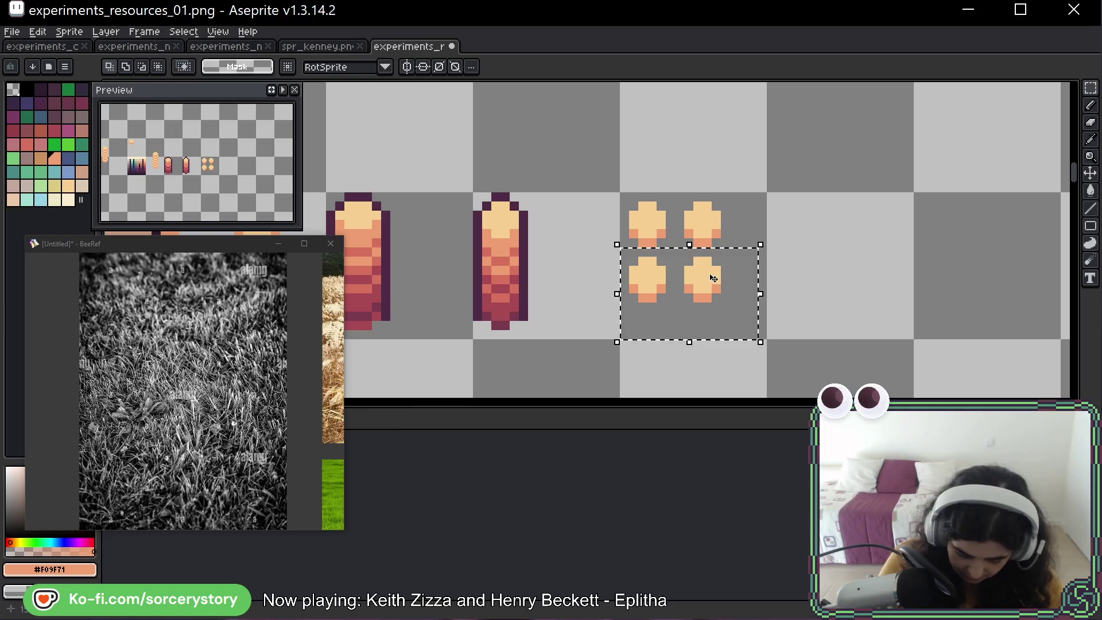
drag(618, 199, 751, 351)
drag(710, 253, 710, 262)
key(Right)
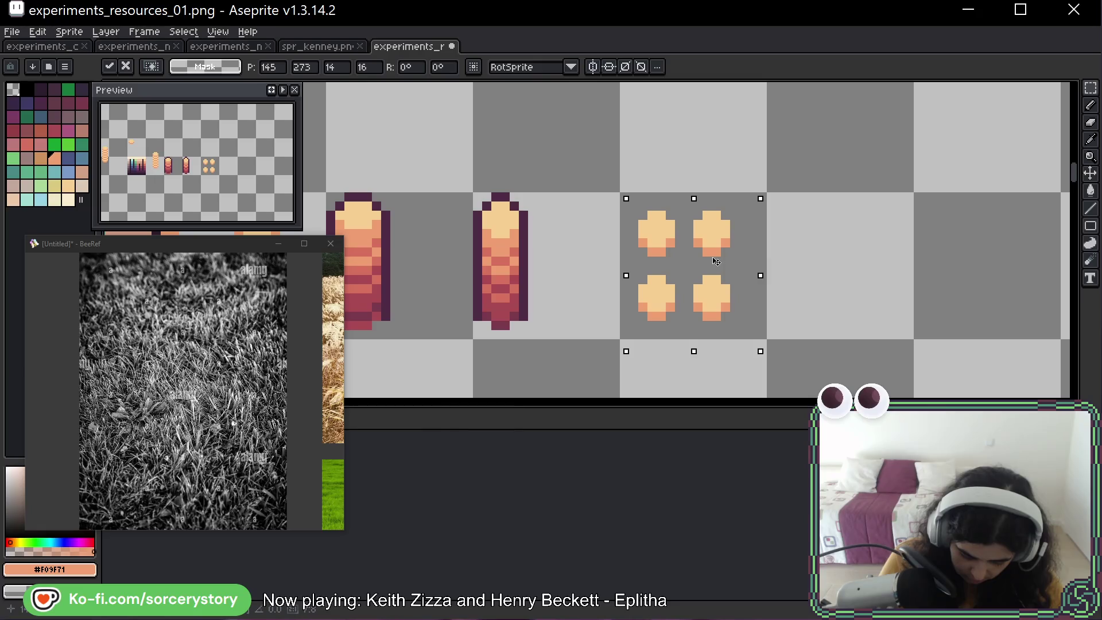
key(Return)
Outline the top-right cross in dark plum #4c2b45, then reposition the browser's meme window.
key(b)
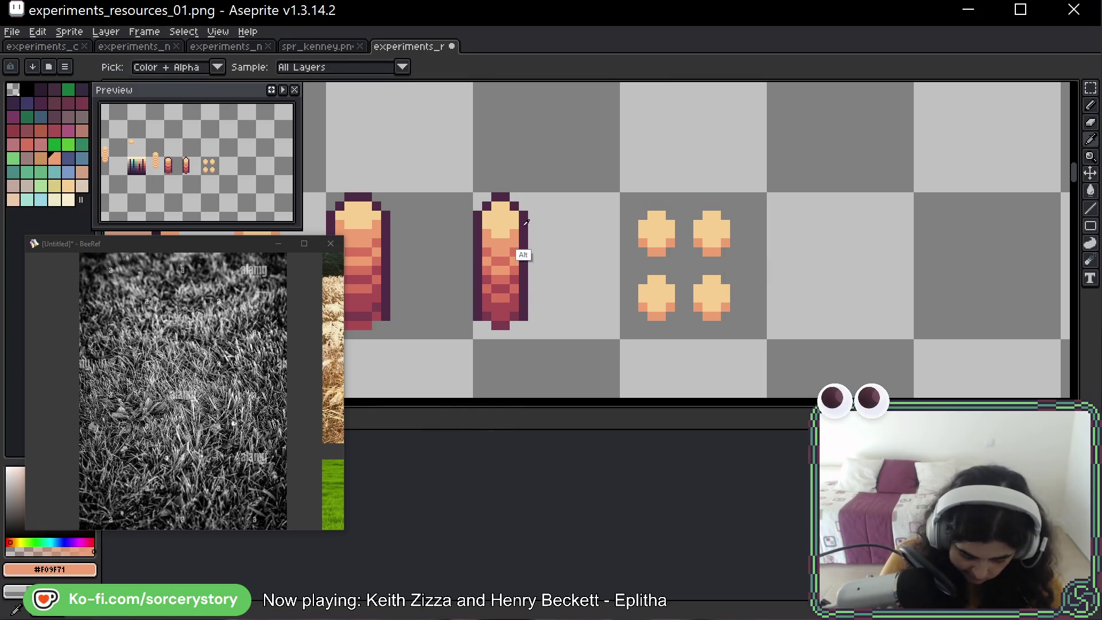
alt+click(521, 253)
mouse_move(689, 241)
mouse_down()
mouse_move(716, 207)
mouse_move(735, 244)
mouse_up()
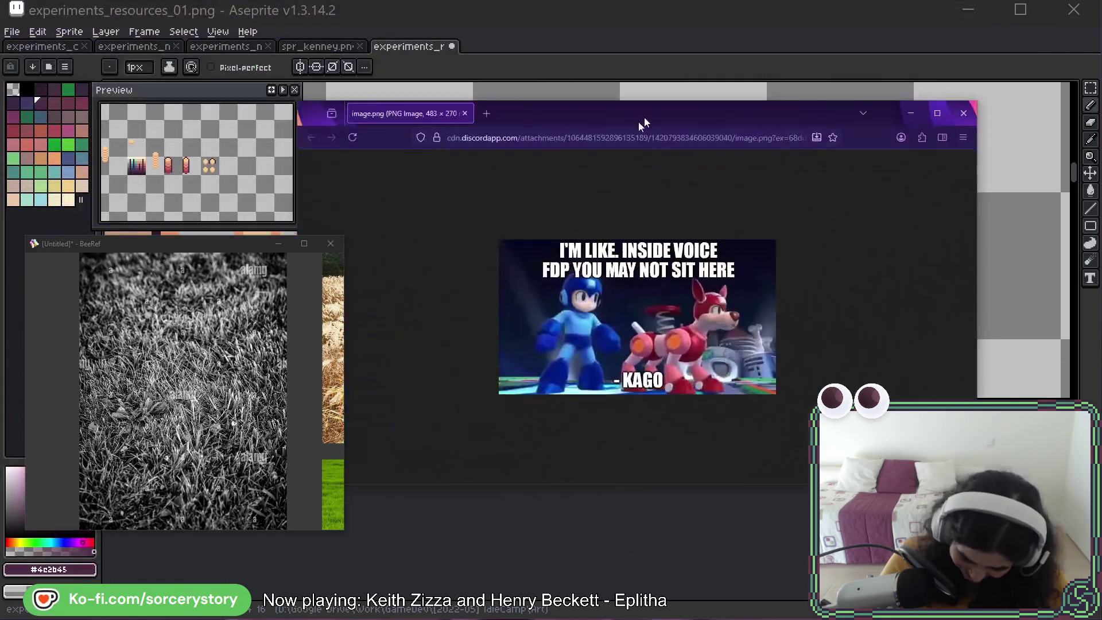
drag(644, 117, 557, 60)
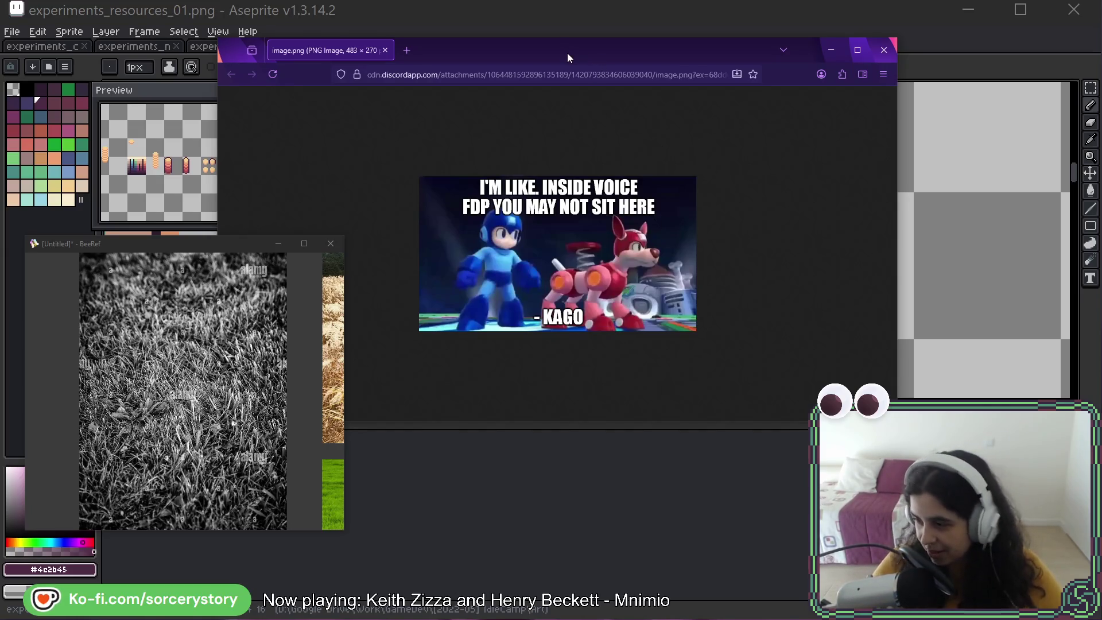
Close the Firefox meme window with Ctrl+W.
key(ctrl+w)
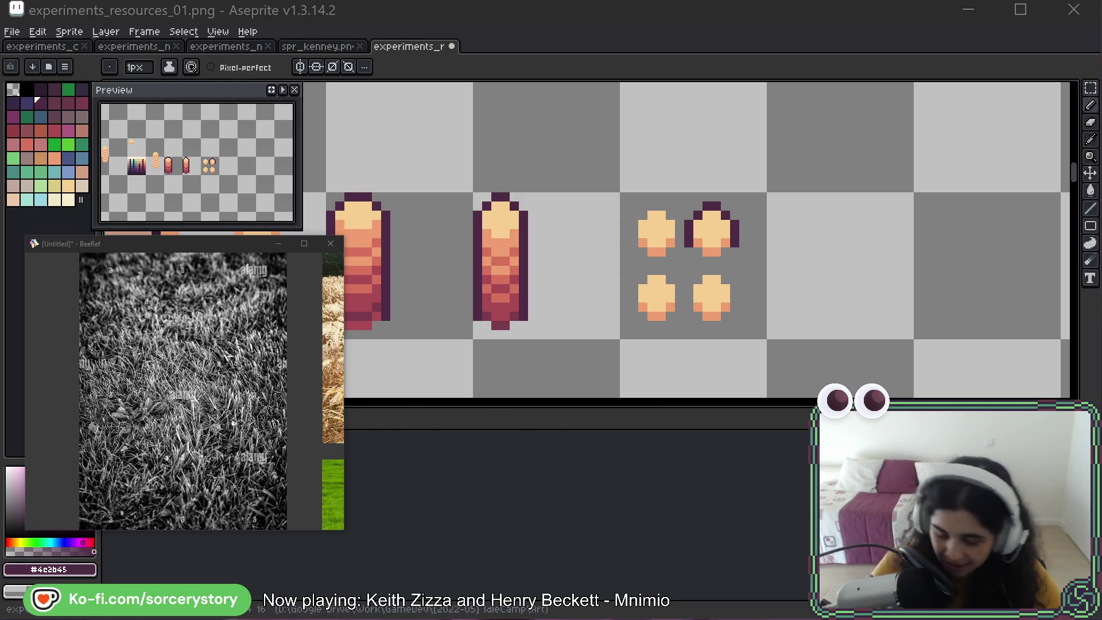
Outline the lower-right cross in dark plum #4c2b45.
click(773, 62)
mouse_move(689, 298)
mouse_down()
mouse_move(716, 269)
mouse_move(735, 307)
mouse_up()
click(707, 317)
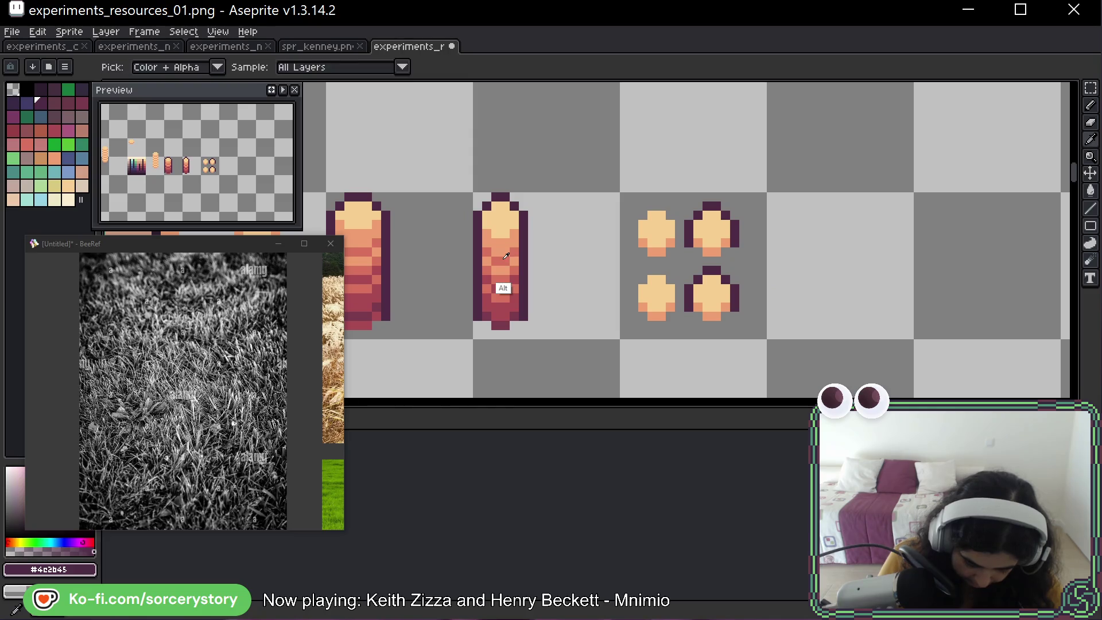
Recolour the upper-right cross's edges with salmon #d8725c around its peach centre.
alt+click(503, 287)
click(689, 306)
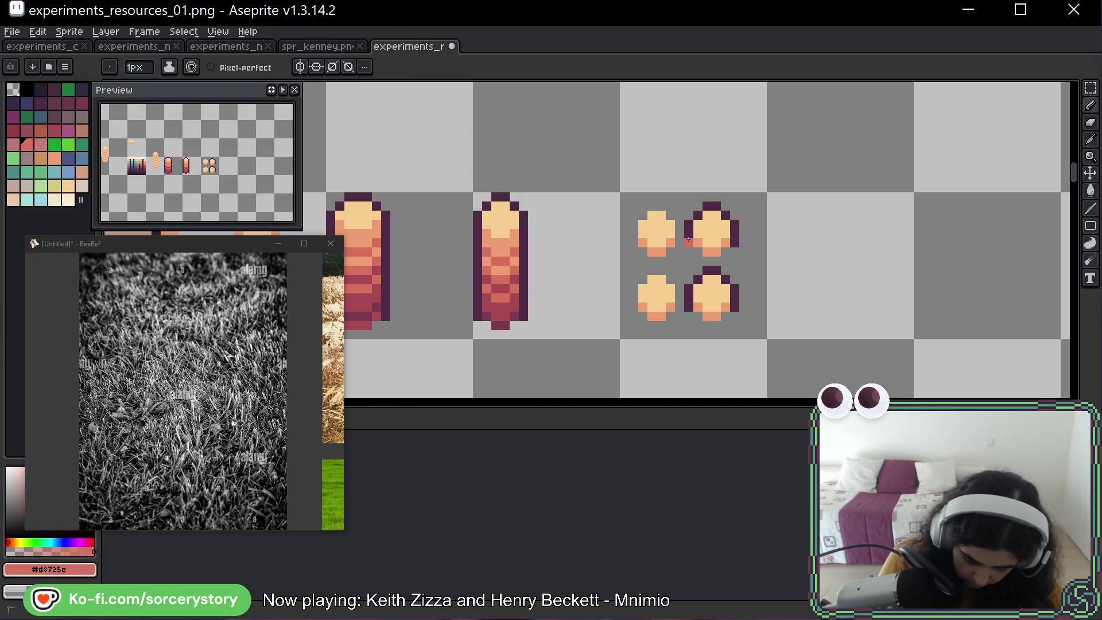
mouse_move(688, 242)
mouse_down()
mouse_move(690, 221)
mouse_move(710, 203)
mouse_up()
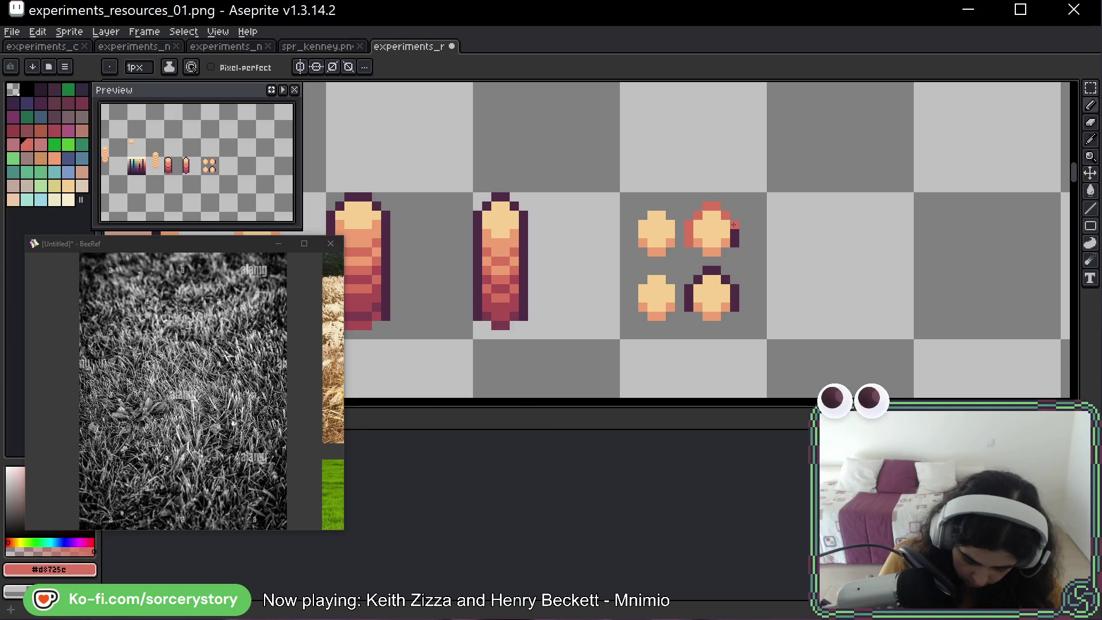
drag(734, 224, 741, 229)
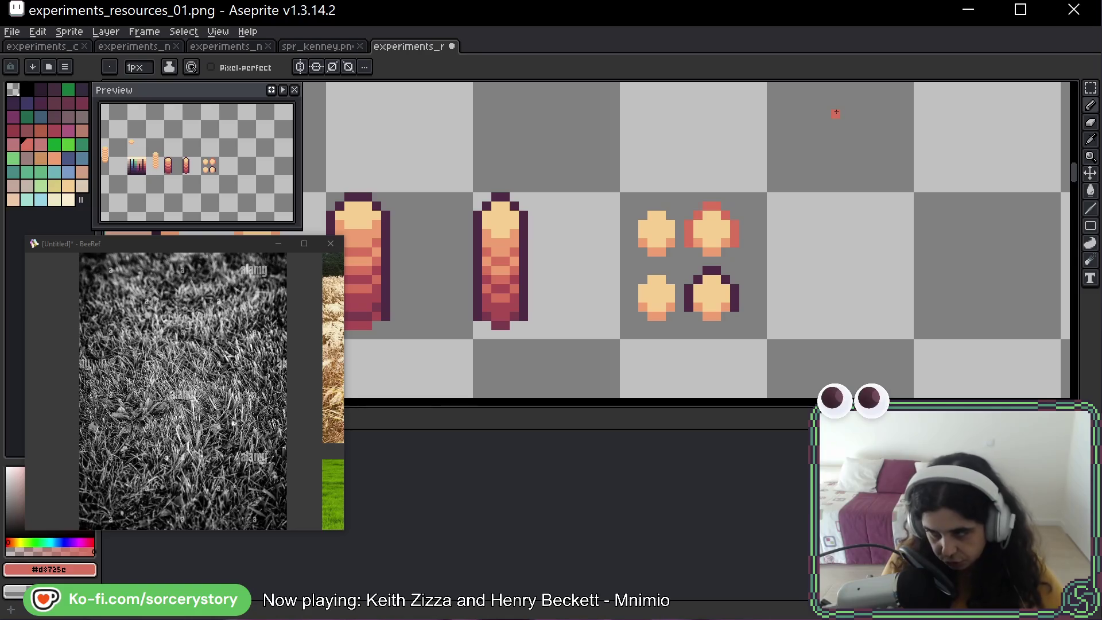
click(715, 224)
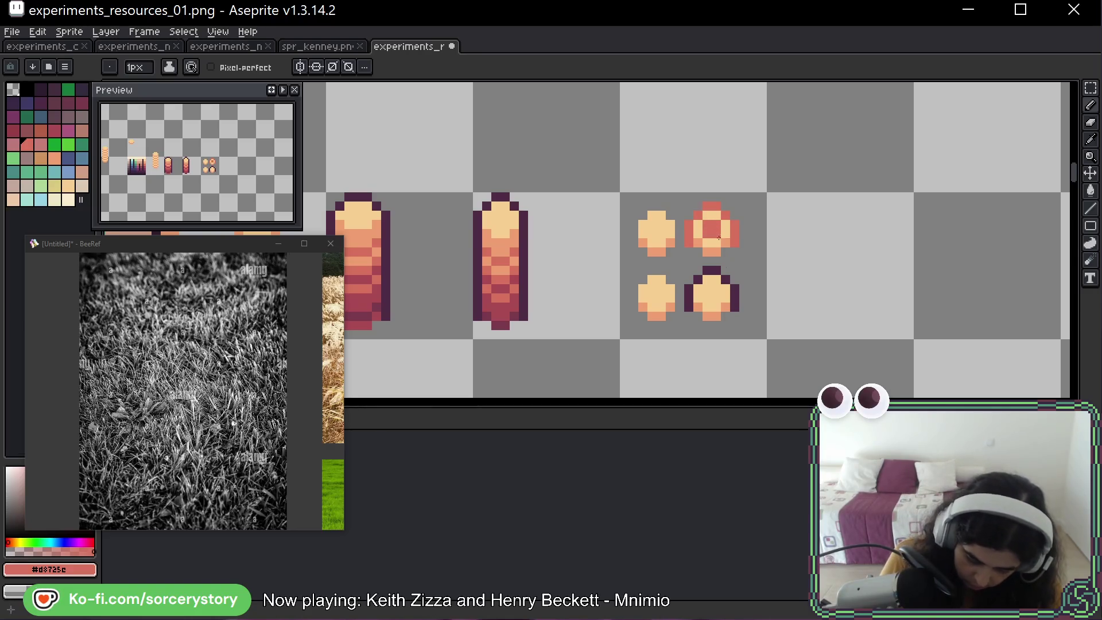
alt+click(712, 229)
click(712, 229)
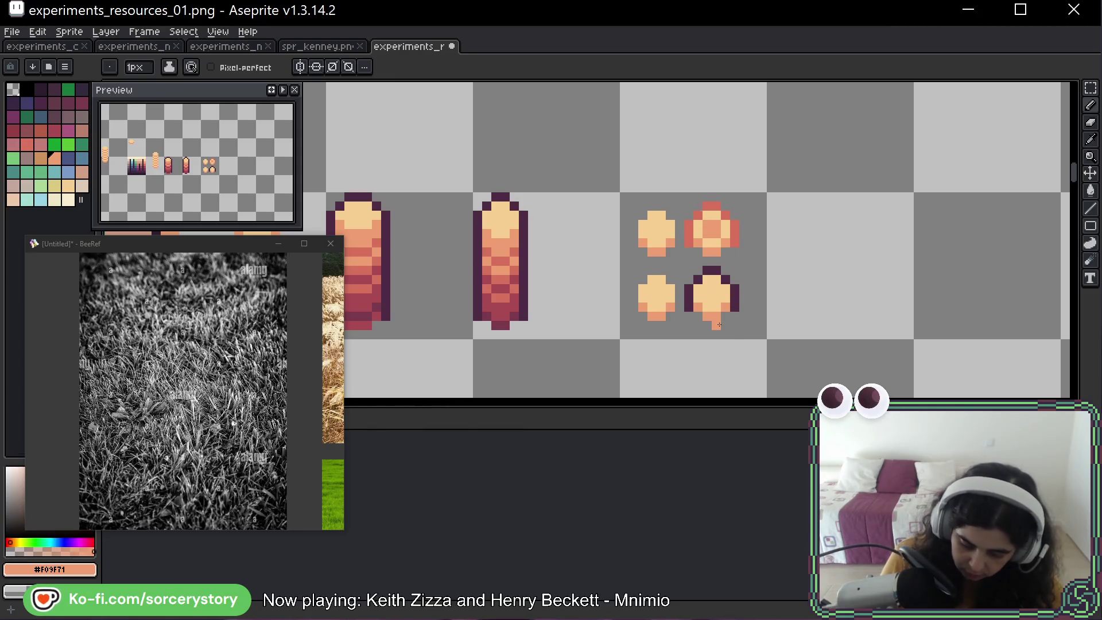
Duplicate the four-cross tile one tile to the right.
key(v)
key(m)
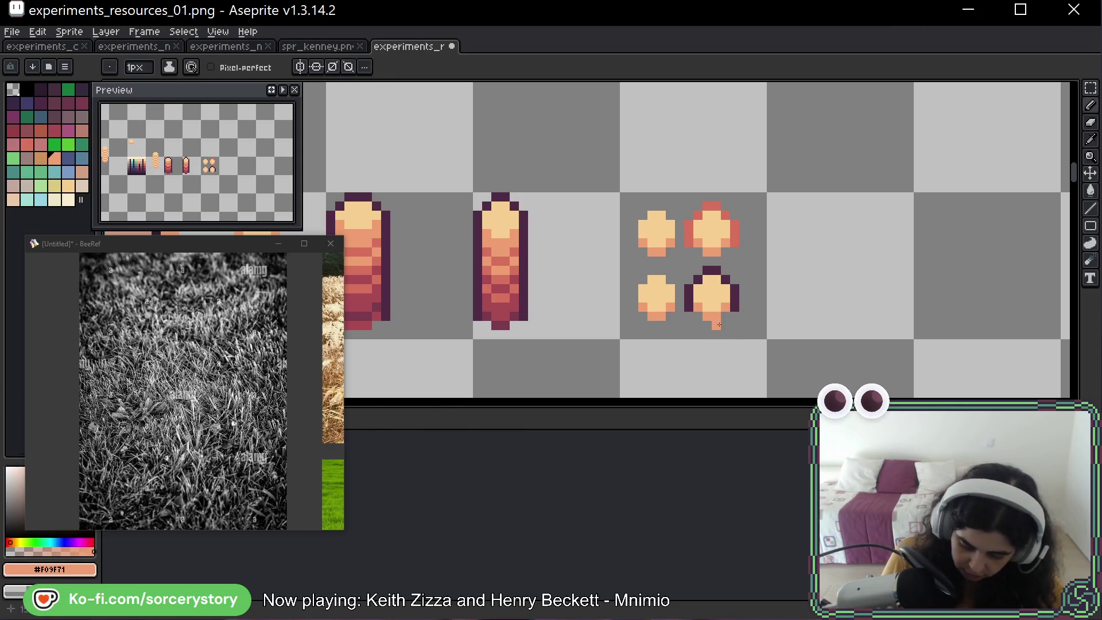
mouse_move(679, 242)
mouse_down()
mouse_move(713, 295)
mouse_move(873, 290)
mouse_up()
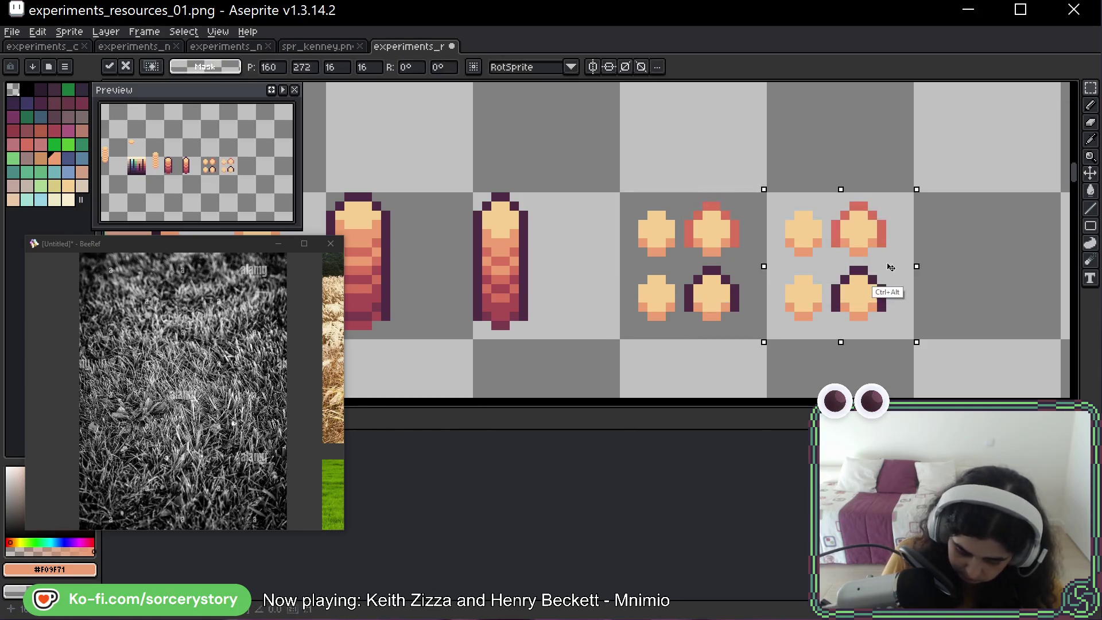
click(955, 225)
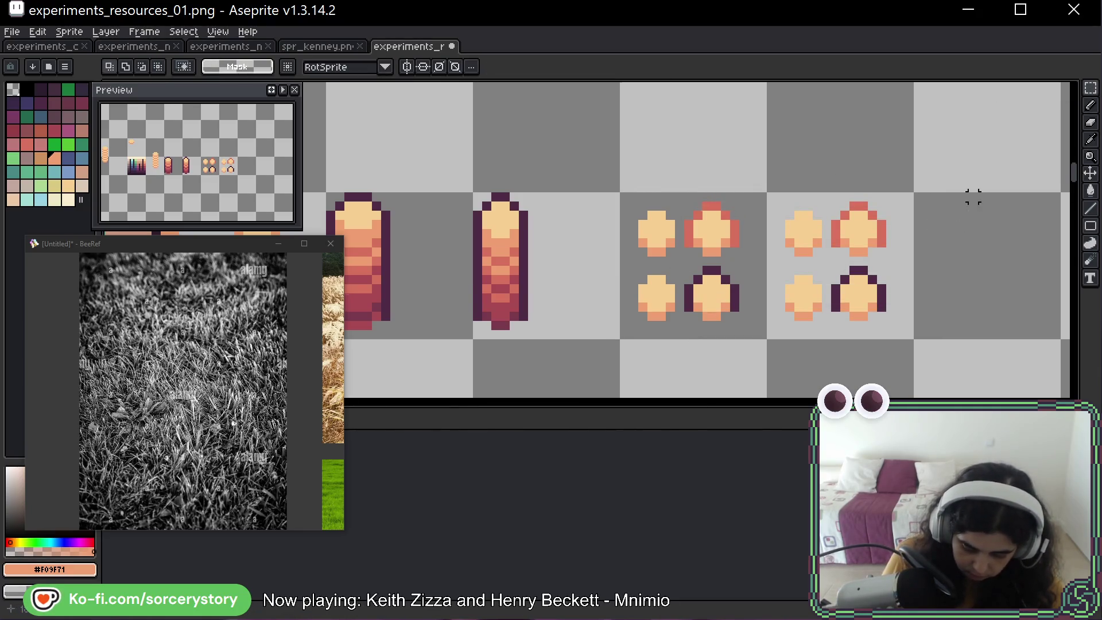
Shade the copied crosses' centres with darker peach #F09F71, undoing a stray pixel.
key(b)
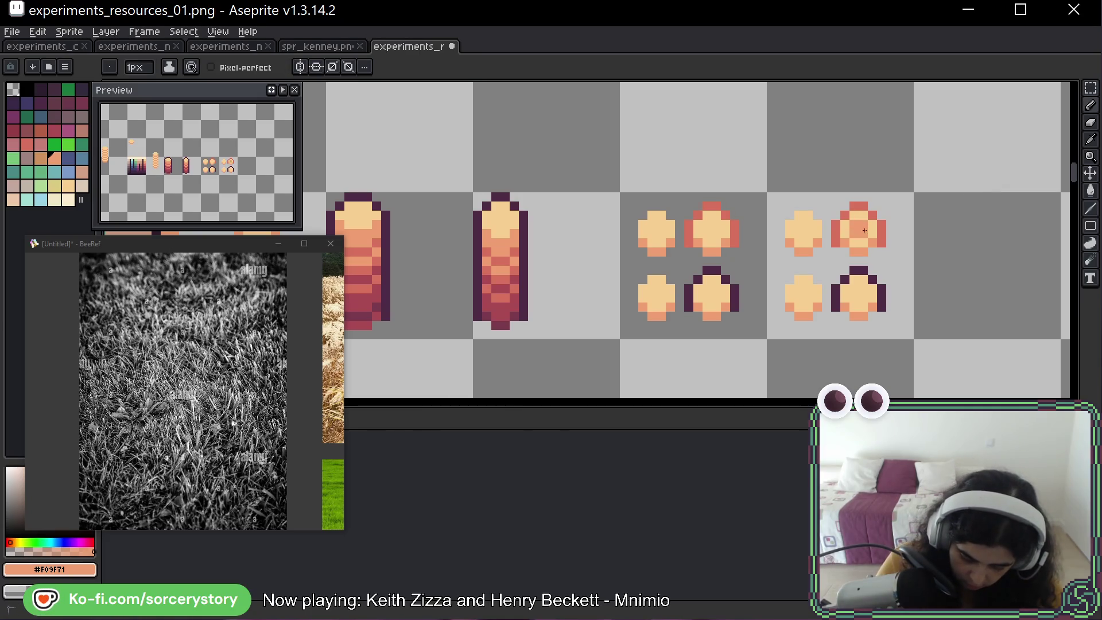
drag(807, 225, 806, 231)
drag(807, 289, 863, 299)
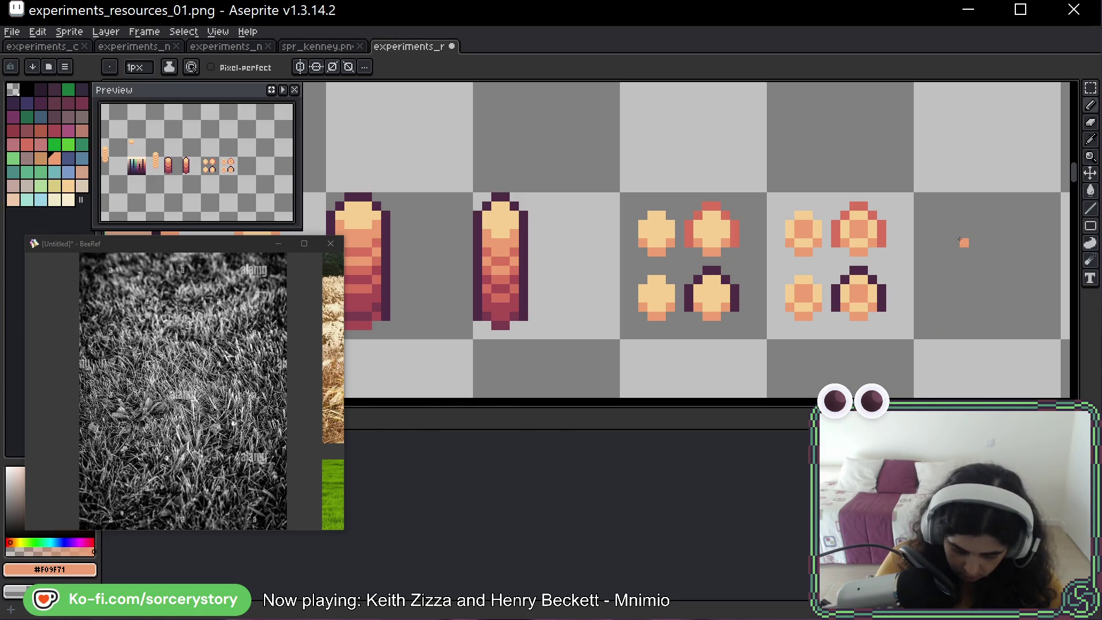
mouse_move(960, 240)
mouse_down()
mouse_move(876, 224)
mouse_move(890, 247)
mouse_move(871, 233)
mouse_up()
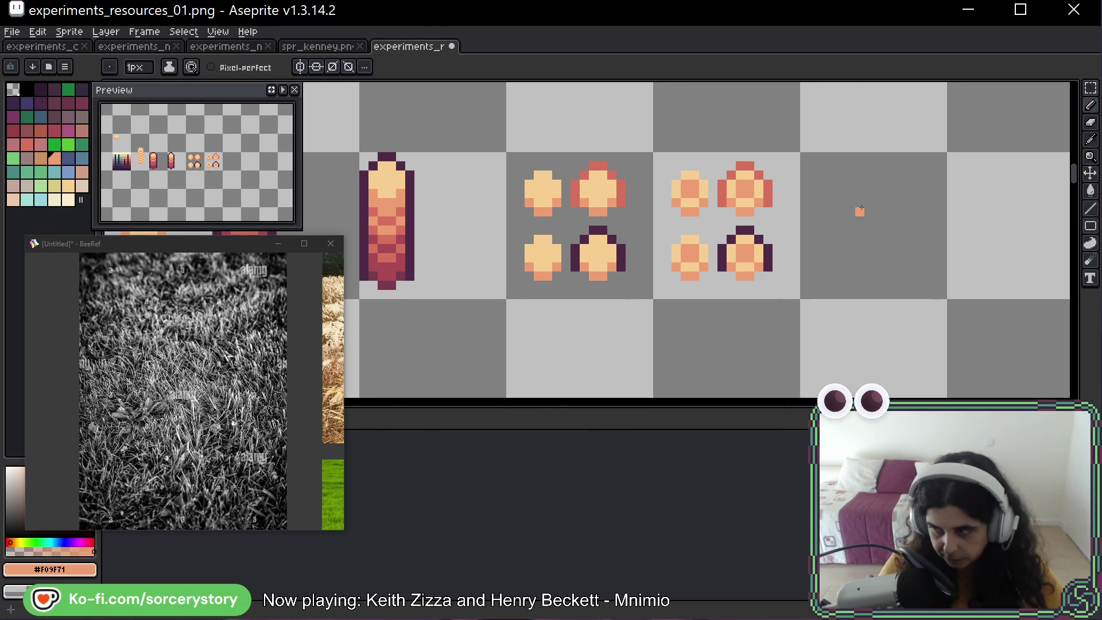
key(ctrl+z)
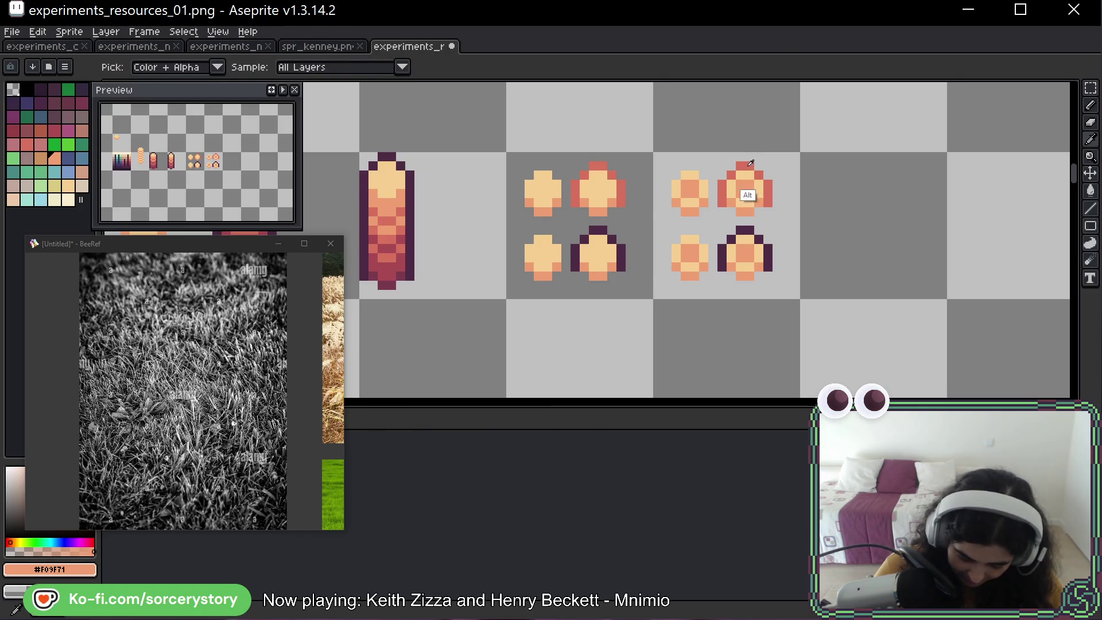
alt+click(739, 197)
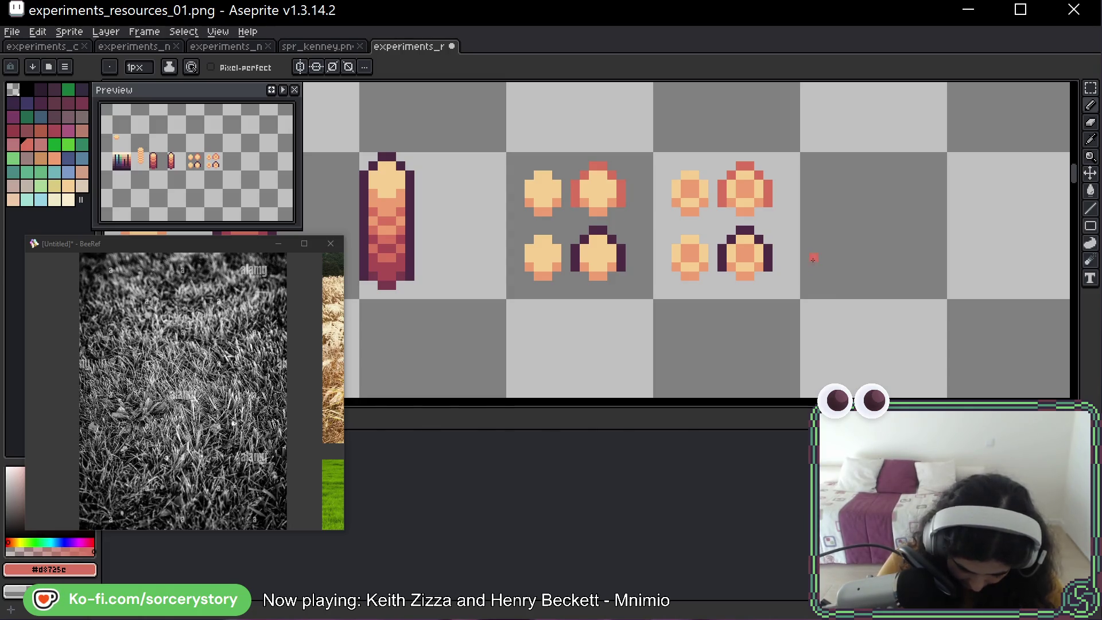
click(1090, 87)
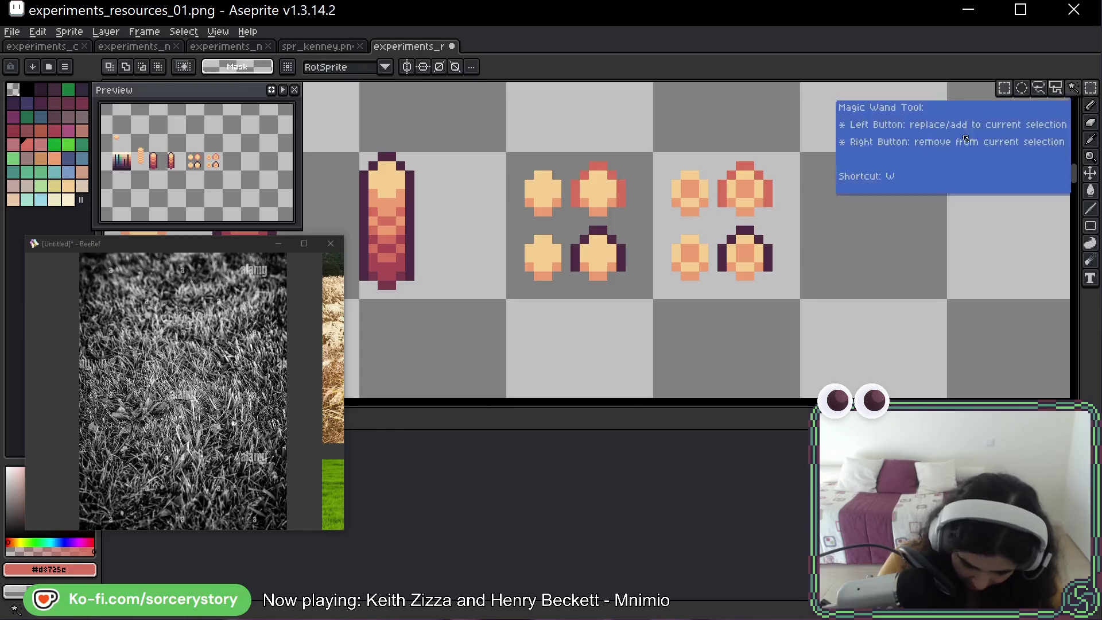
Duplicate the left red-gradient column beside the original and nudge the copy into place.
drag(369, 164, 475, 276)
key(ctrl+c)
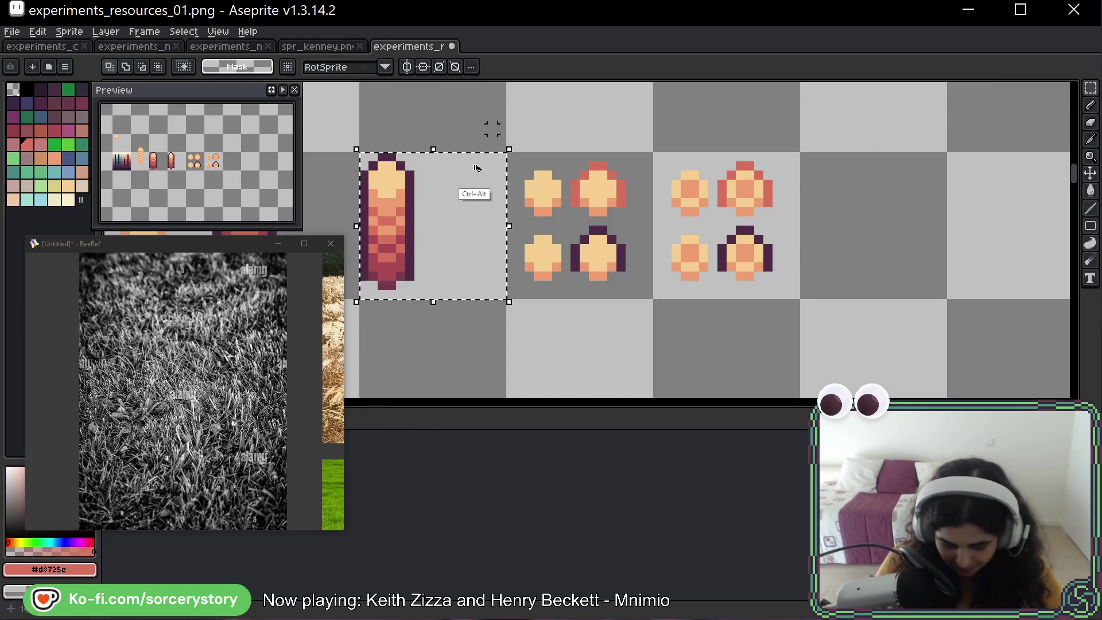
drag(452, 210, 500, 208)
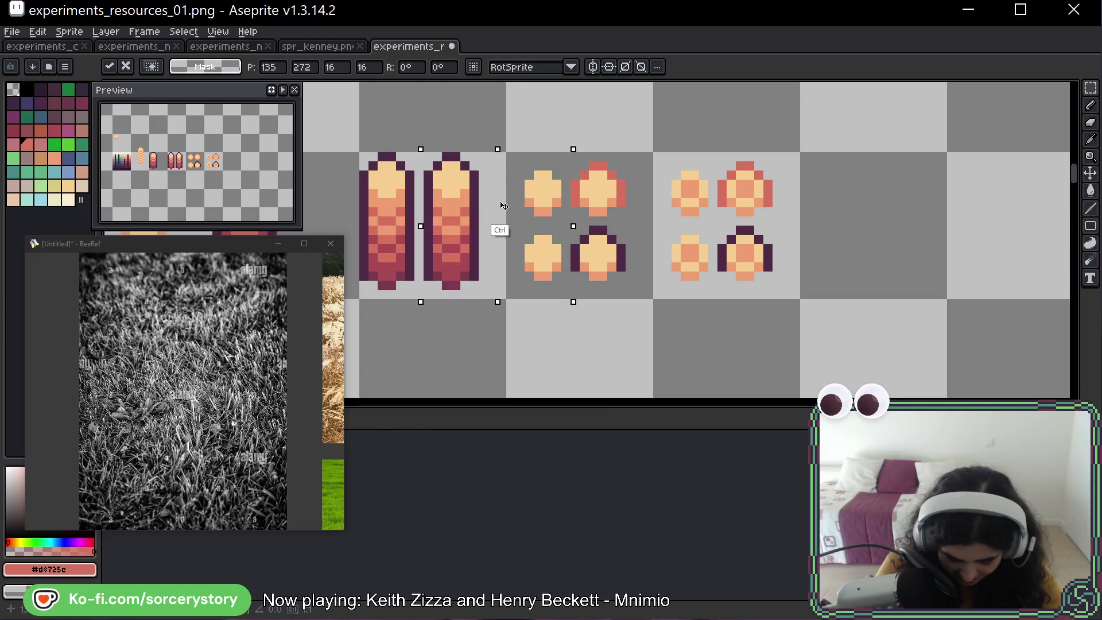
key(Right)
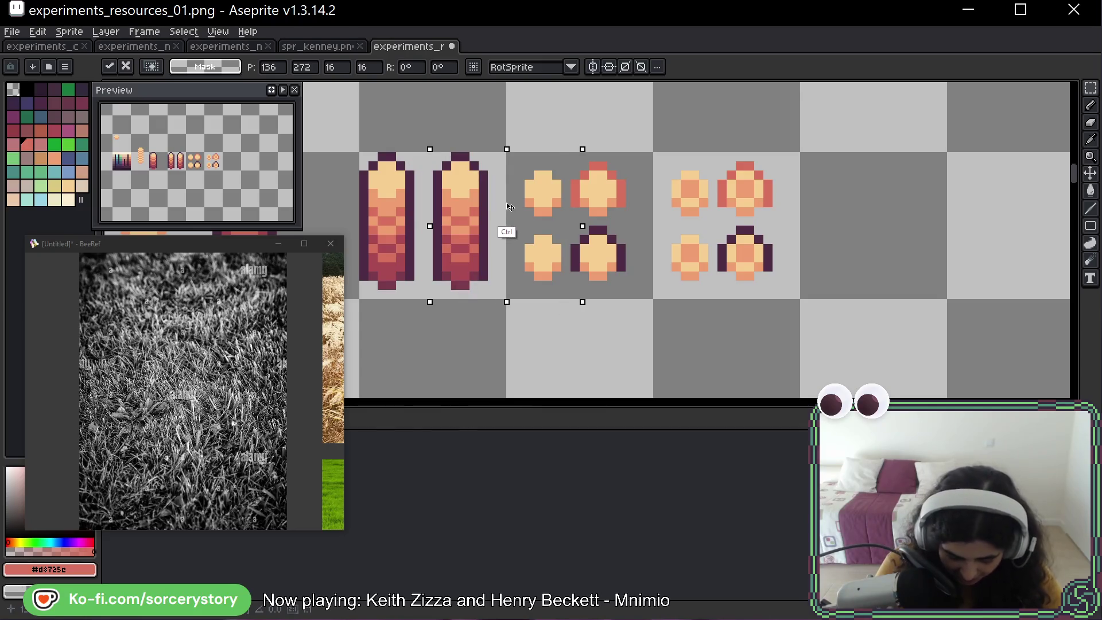
key(Left)
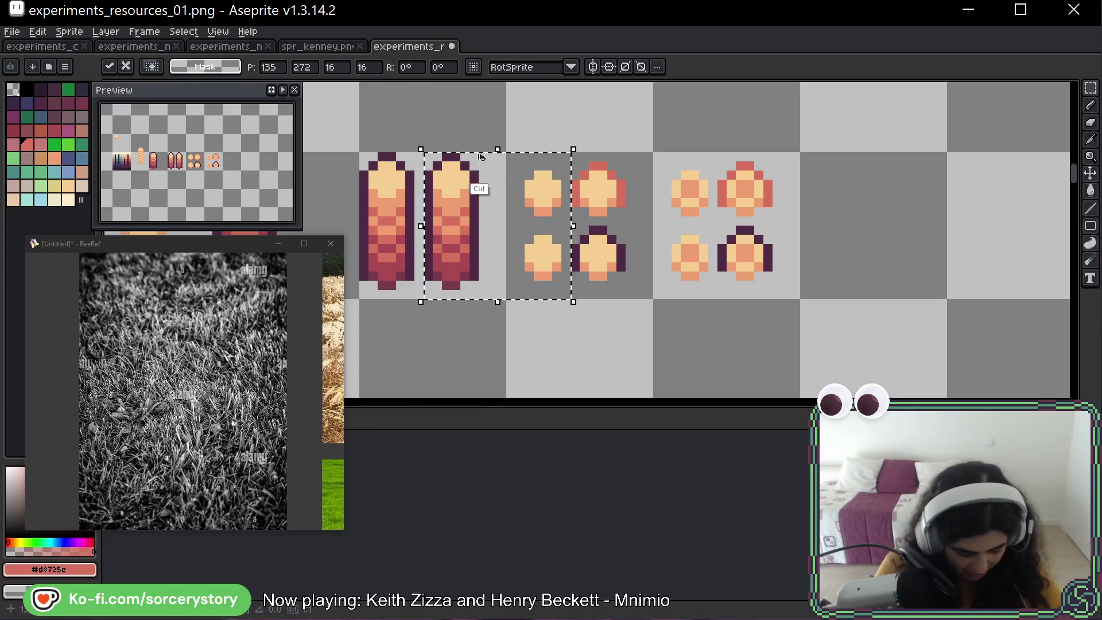
key(Return)
key(b)
alt+click(460, 234)
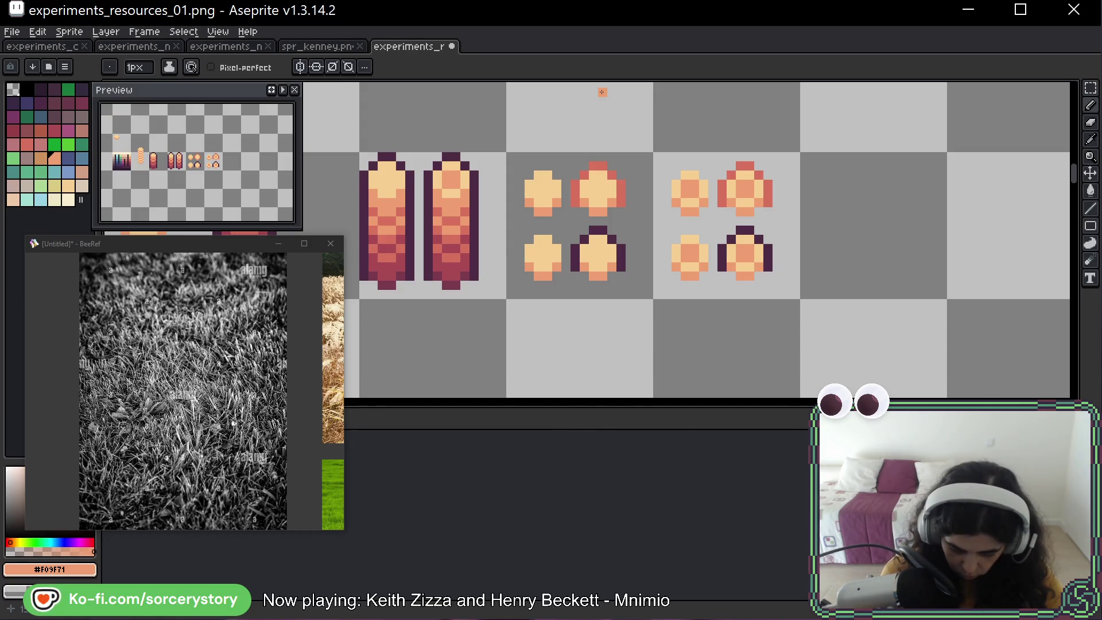
Move the second red column below the first and select the right cross group.
key(m)
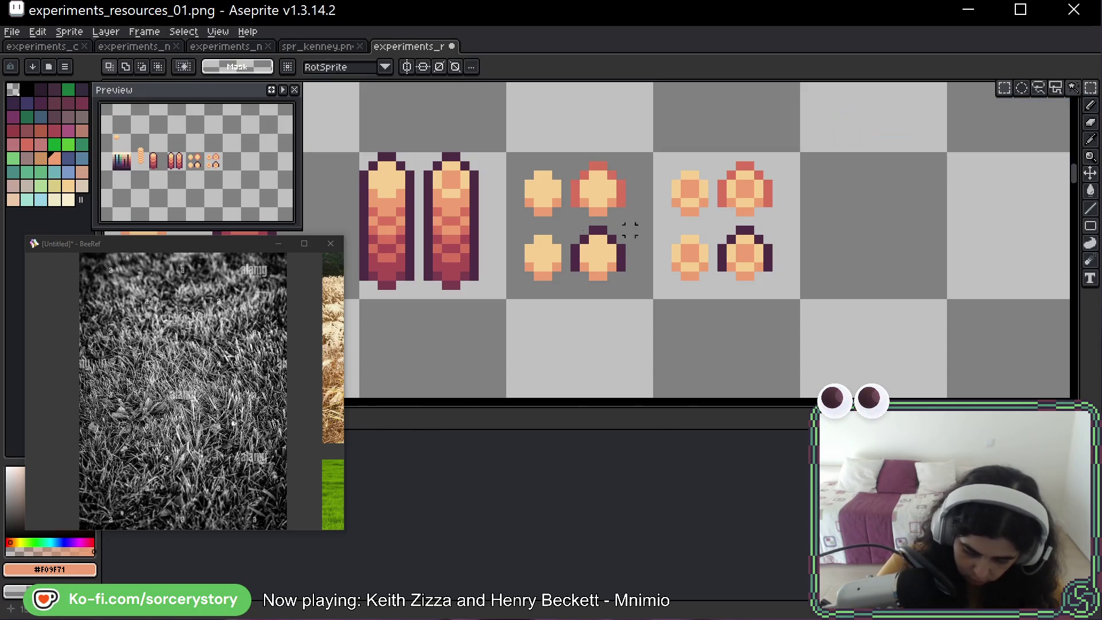
drag(420, 140, 500, 311)
mouse_move(470, 195)
mouse_down()
mouse_move(405, 351)
mouse_move(406, 342)
mouse_up()
mouse_move(645, 247)
mouse_down()
mouse_move(701, 184)
mouse_move(757, 222)
mouse_move(608, 371)
mouse_up()
key(h)
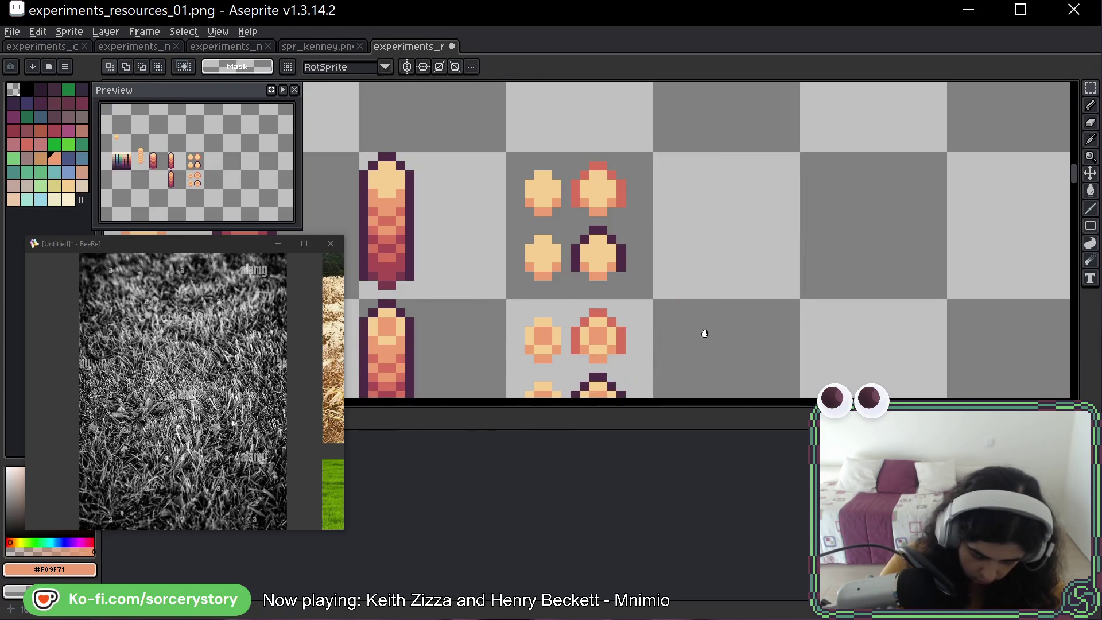
mouse_move(701, 332)
mouse_down()
mouse_move(840, 168)
mouse_move(829, 273)
mouse_move(839, 229)
mouse_move(823, 211)
mouse_move(862, 230)
mouse_up()
key(m)
Copy the first column's cell into the cell directly below it.
key(h)
key(m)
drag(415, 115, 562, 261)
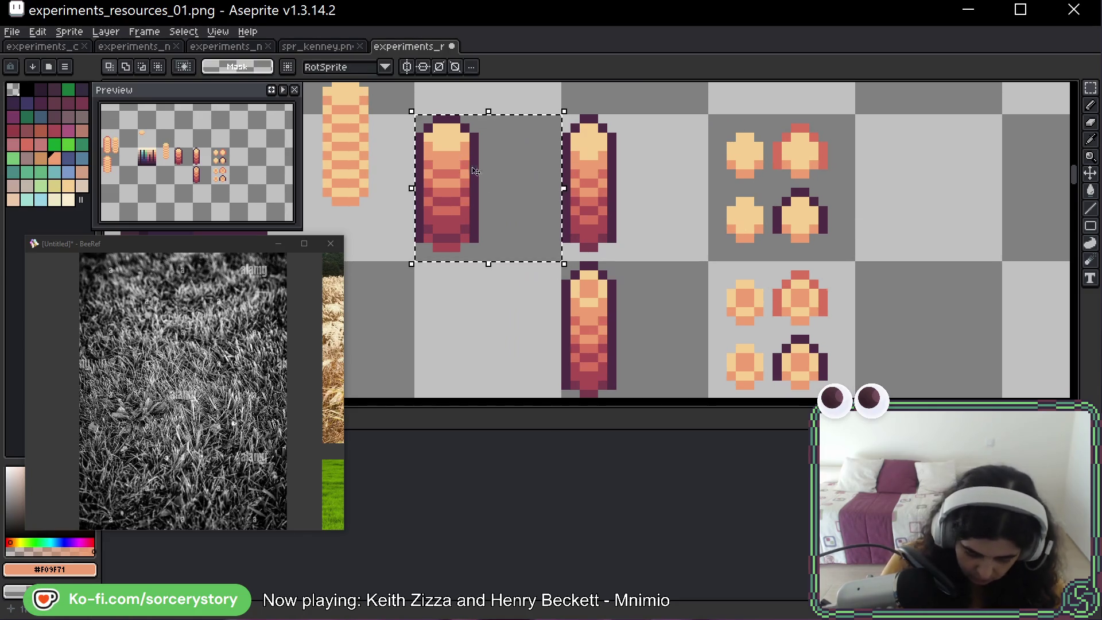
drag(471, 216, 471, 363)
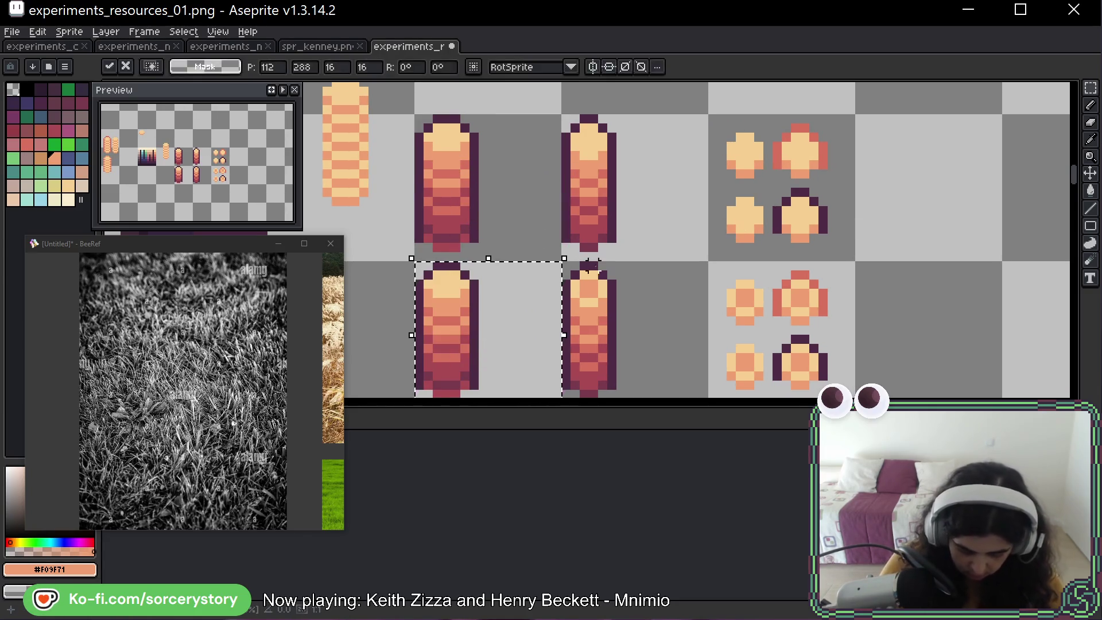
key(ctrl+d)
key(b)
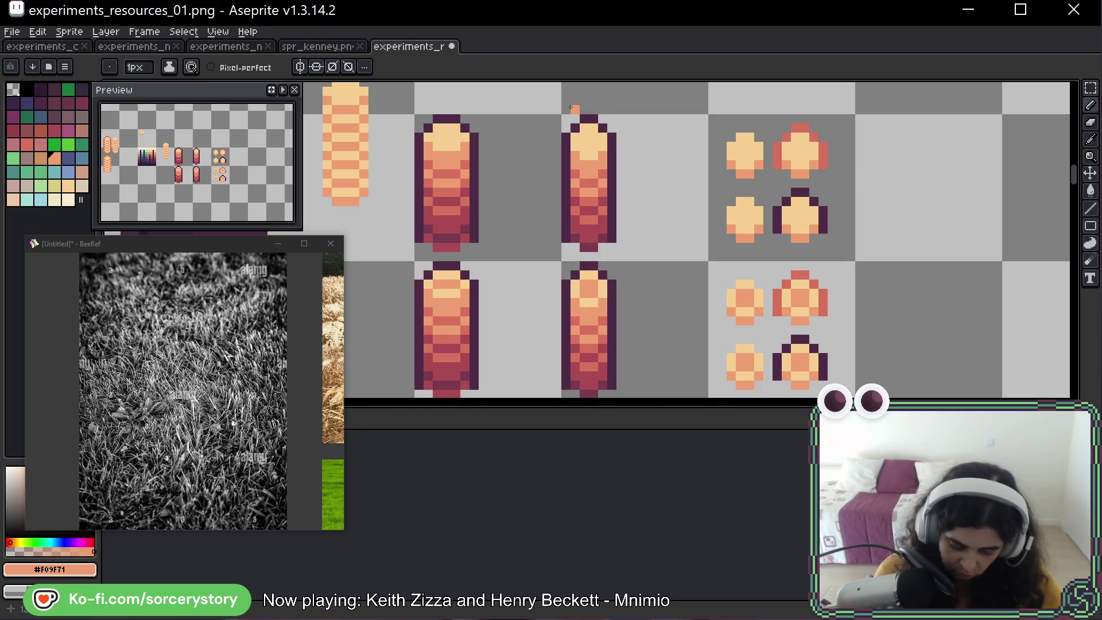
drag(571, 108, 617, 182)
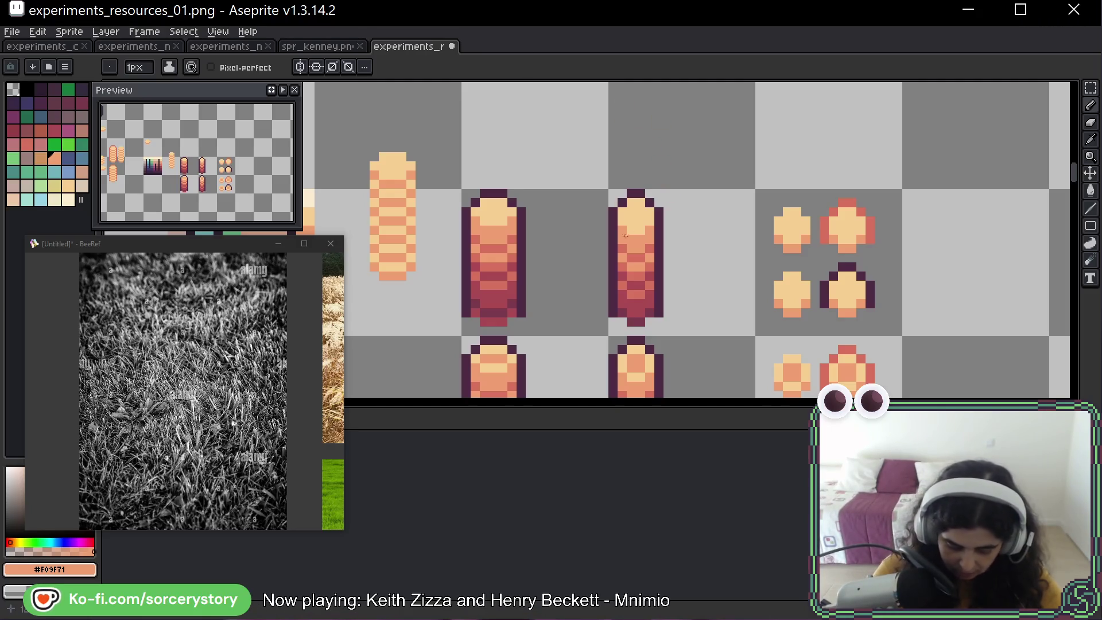
Try red pixels and a dark red outline on the cross pieces, undoing the stray strokes.
scroll(591, 308, down, 3)
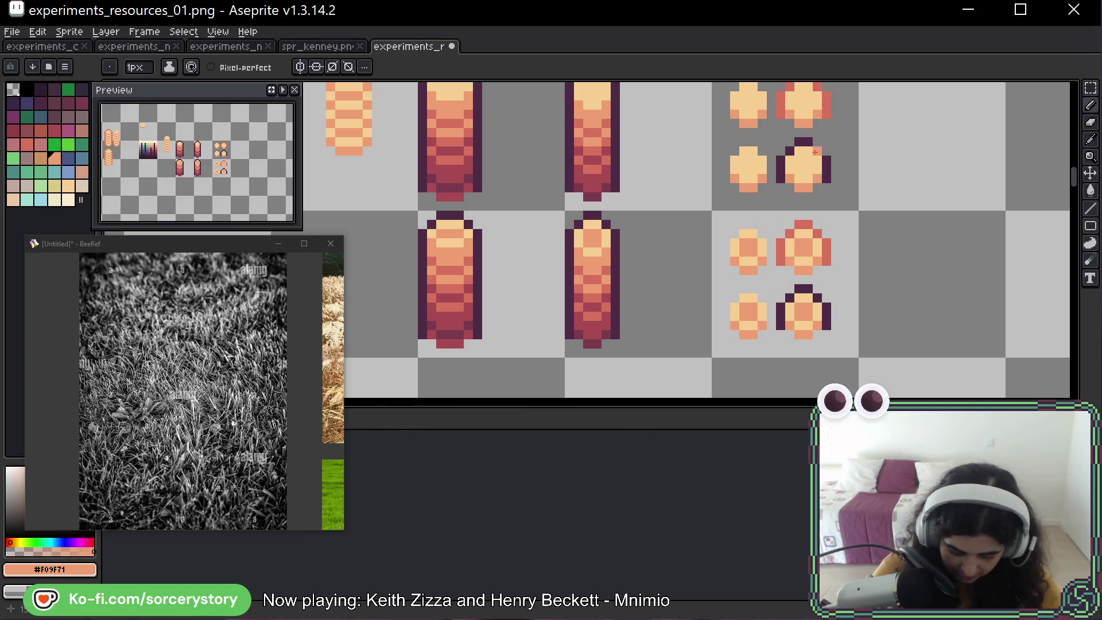
alt+click(475, 307)
click(589, 232)
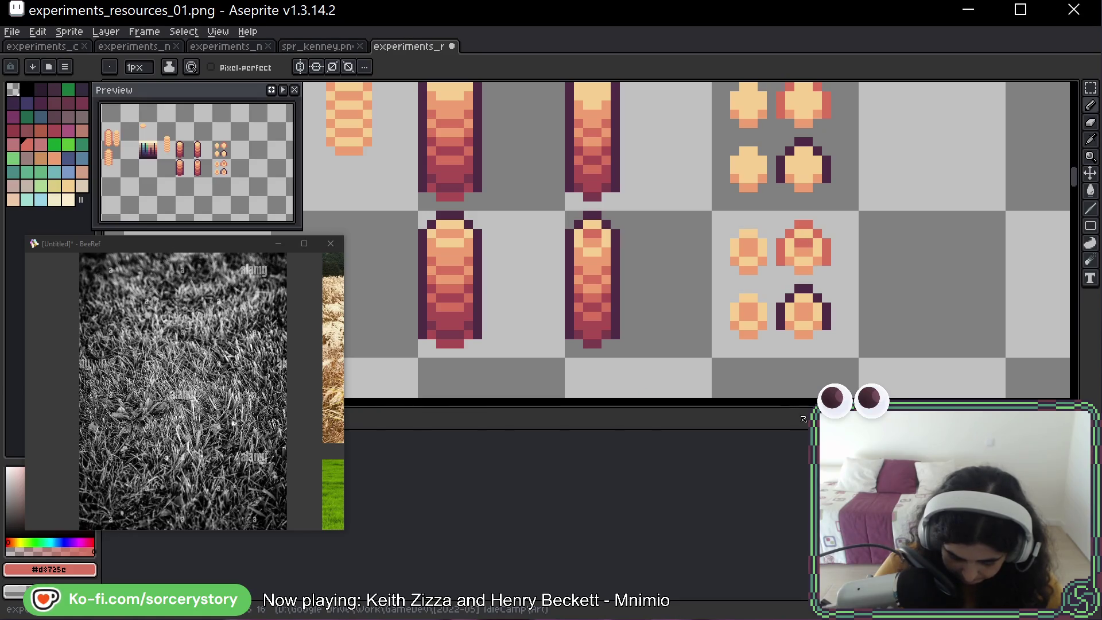
click(734, 307)
key(ctrl+z)
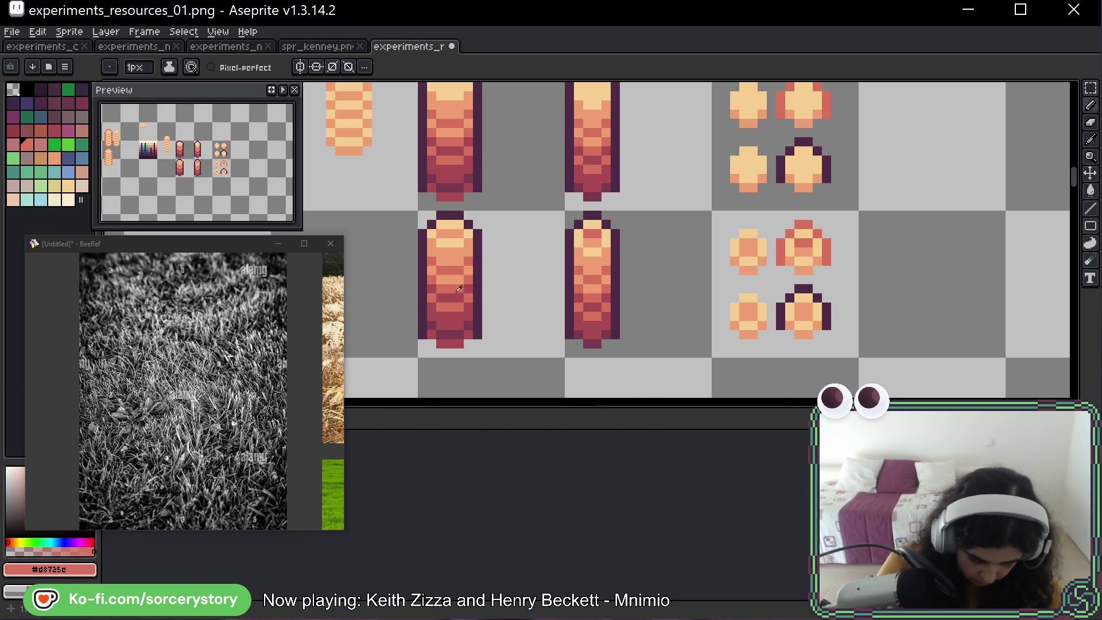
alt+click(453, 320)
mouse_move(780, 255)
mouse_down()
mouse_move(809, 224)
mouse_move(826, 245)
mouse_up()
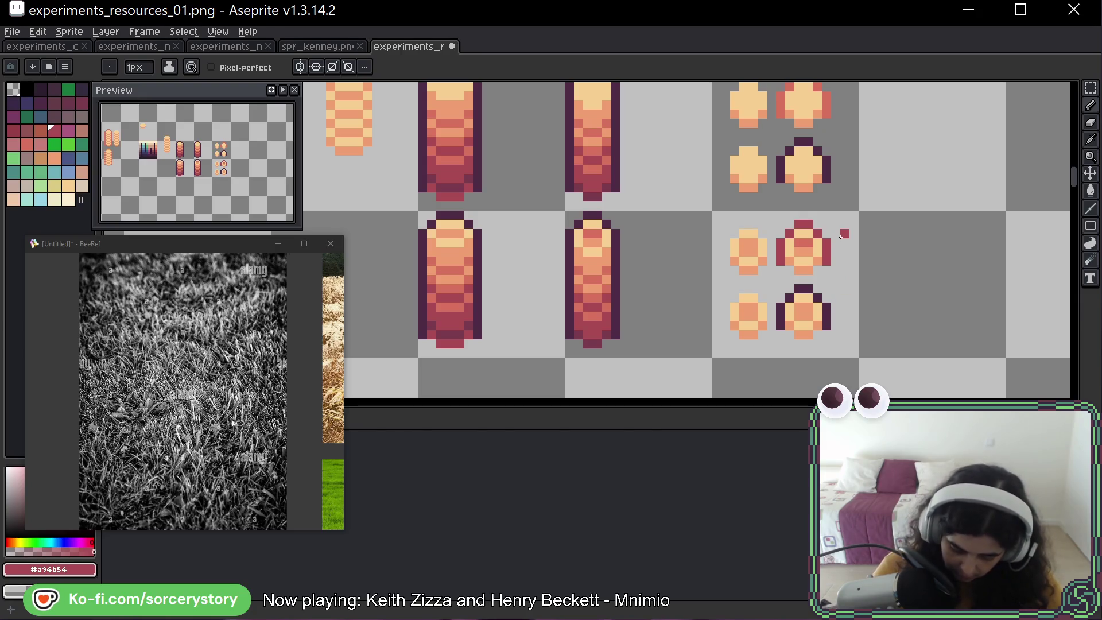
key(ctrl+z)
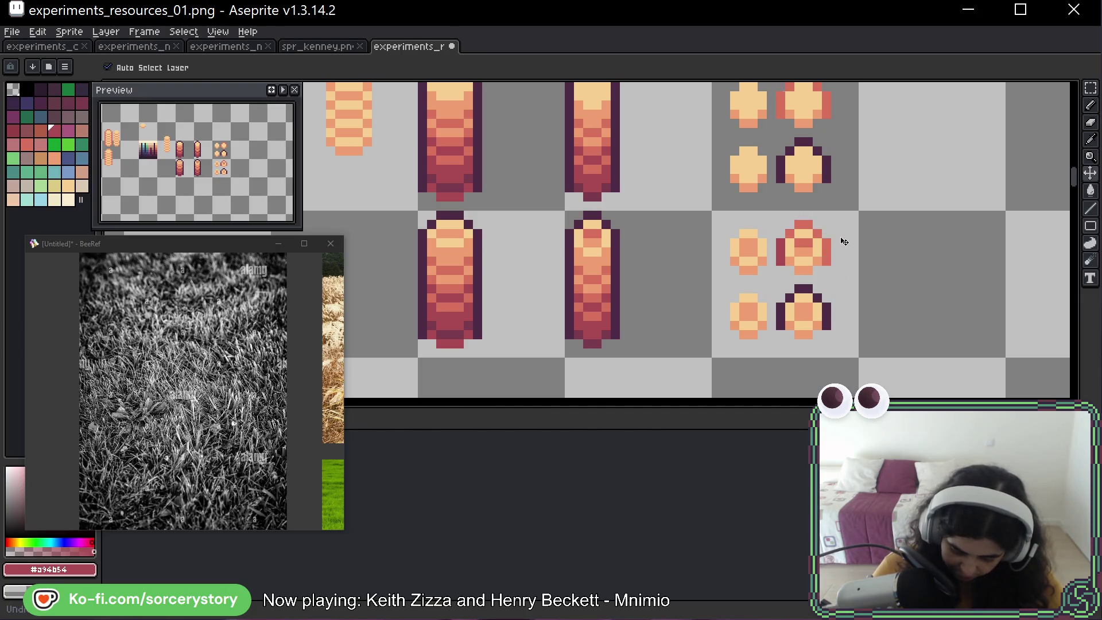
key(ctrl+z)
key(b)
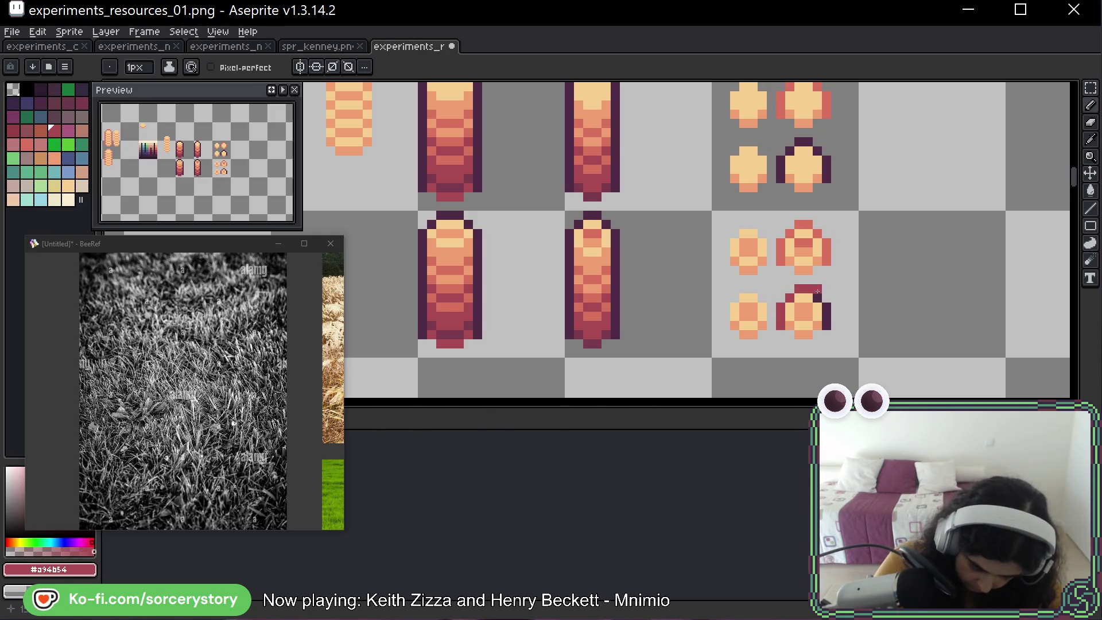
Touch up a cross outline, paint mid-red centres into the bottom crosses, and save.
drag(818, 292, 825, 305)
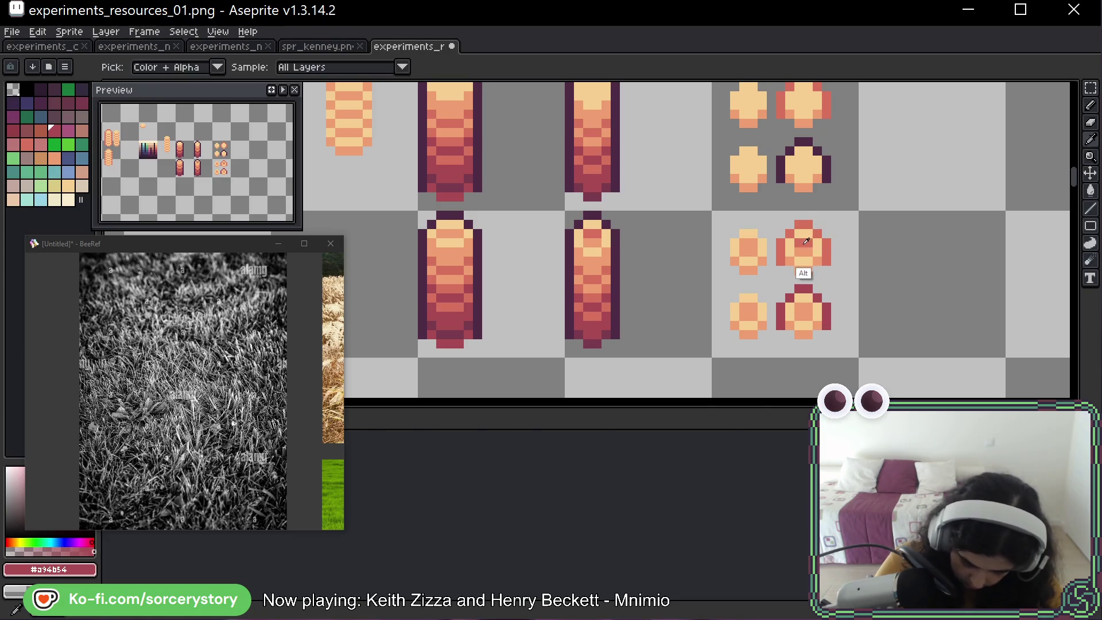
alt+click(809, 244)
alt+click(819, 250)
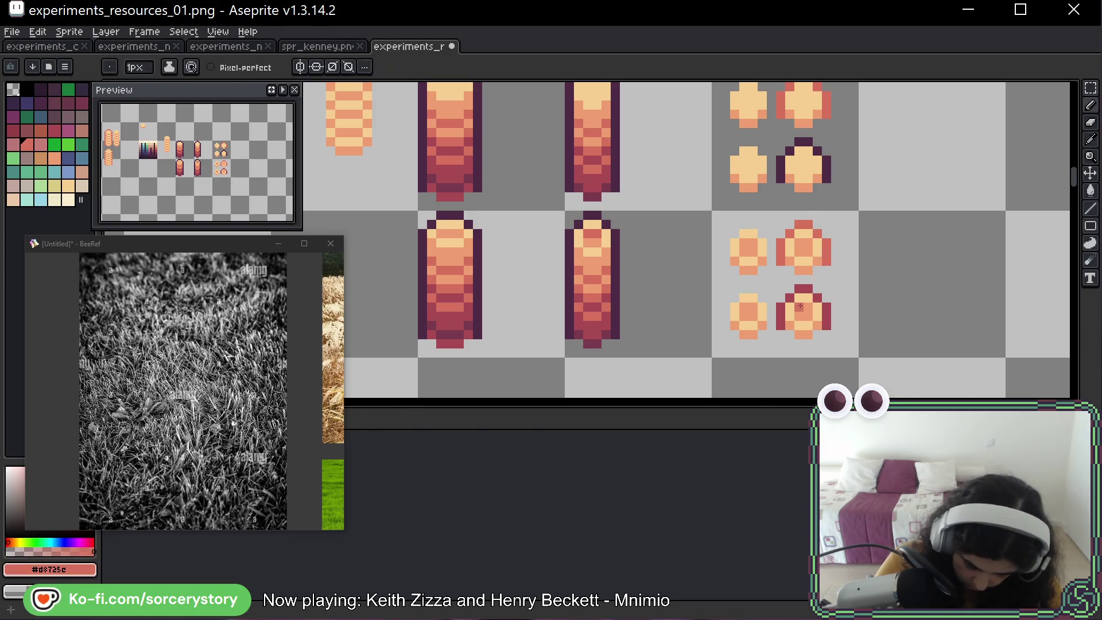
click(803, 306)
drag(744, 307, 753, 306)
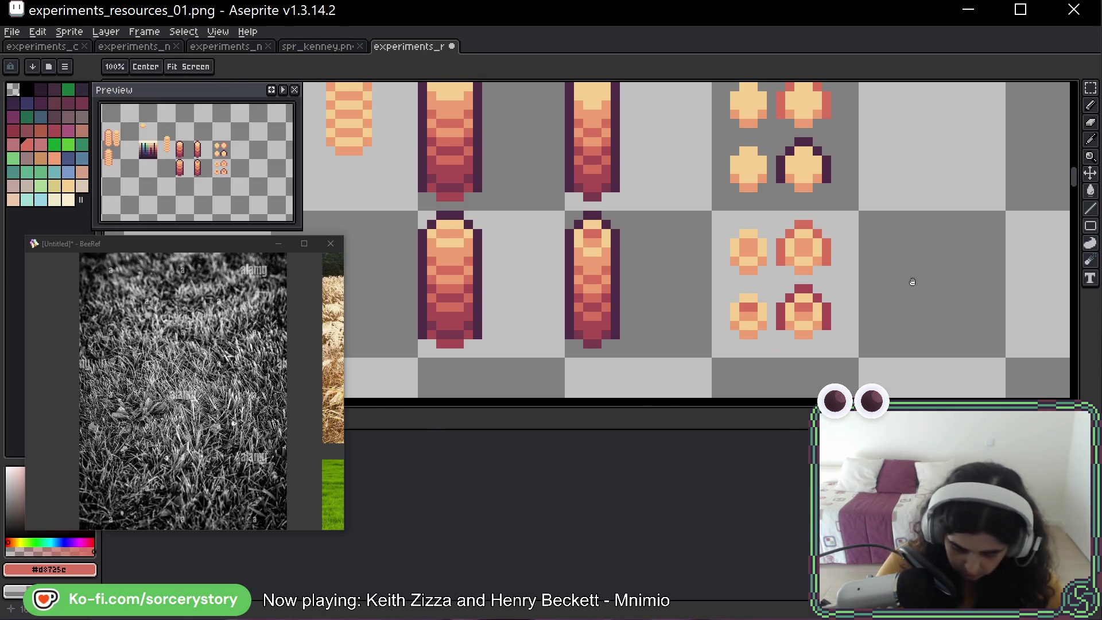
scroll(911, 283, right, 5)
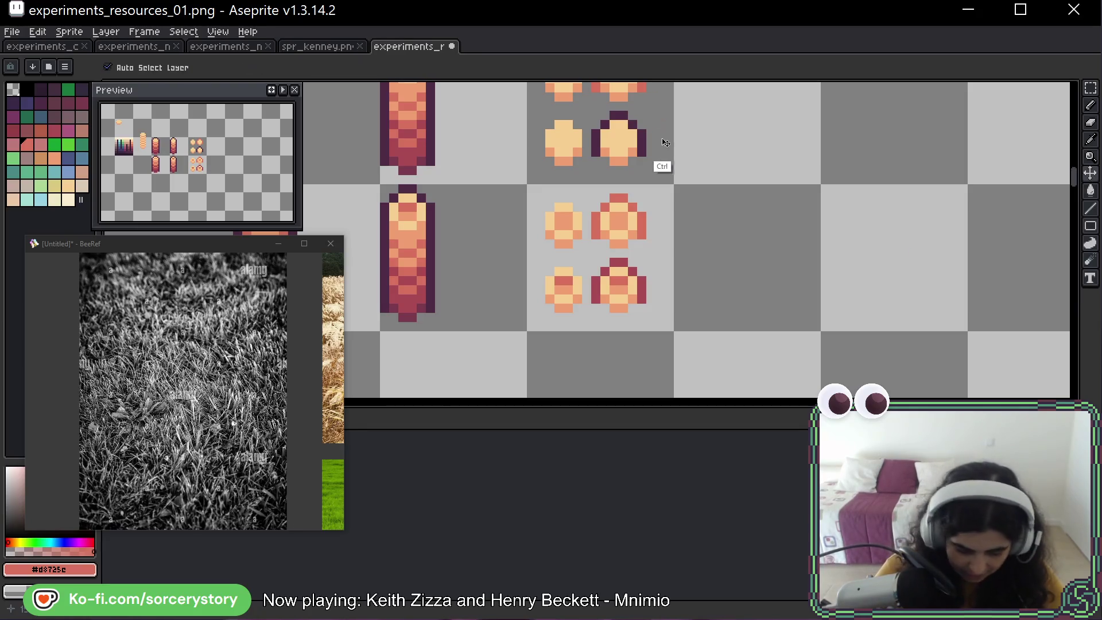
key(ctrl+s)
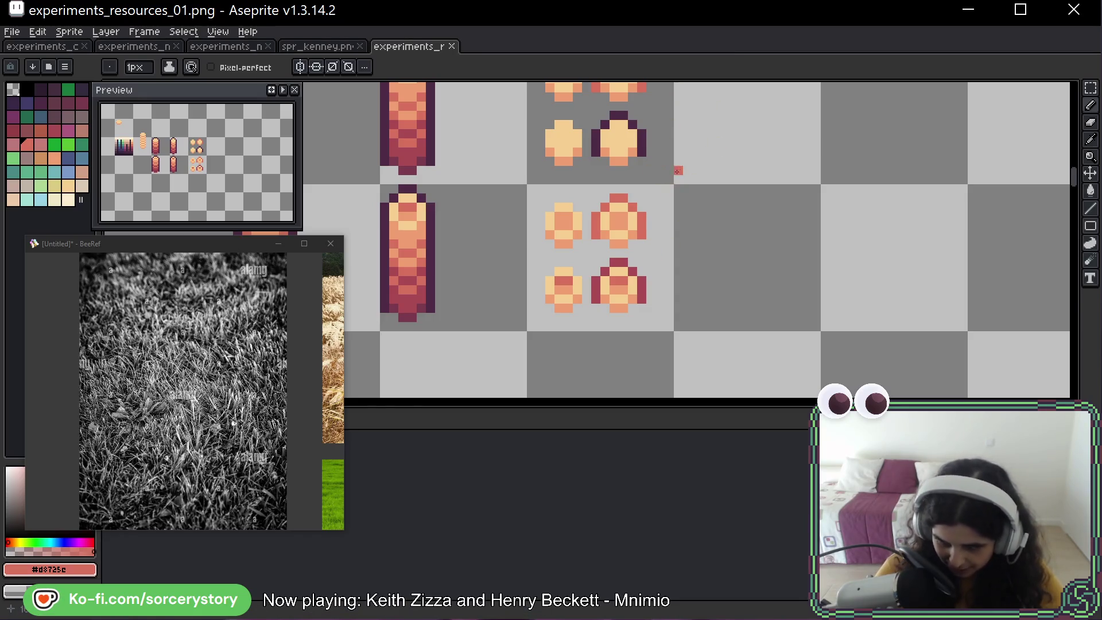
drag(657, 164, 694, 212)
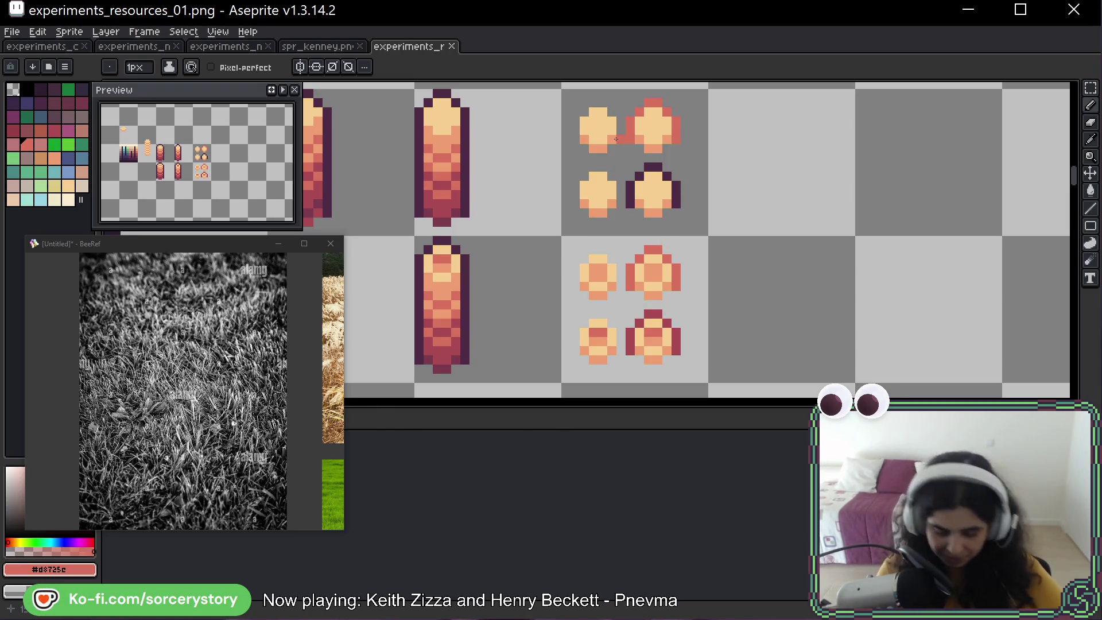
key(space)
drag(701, 172, 784, 172)
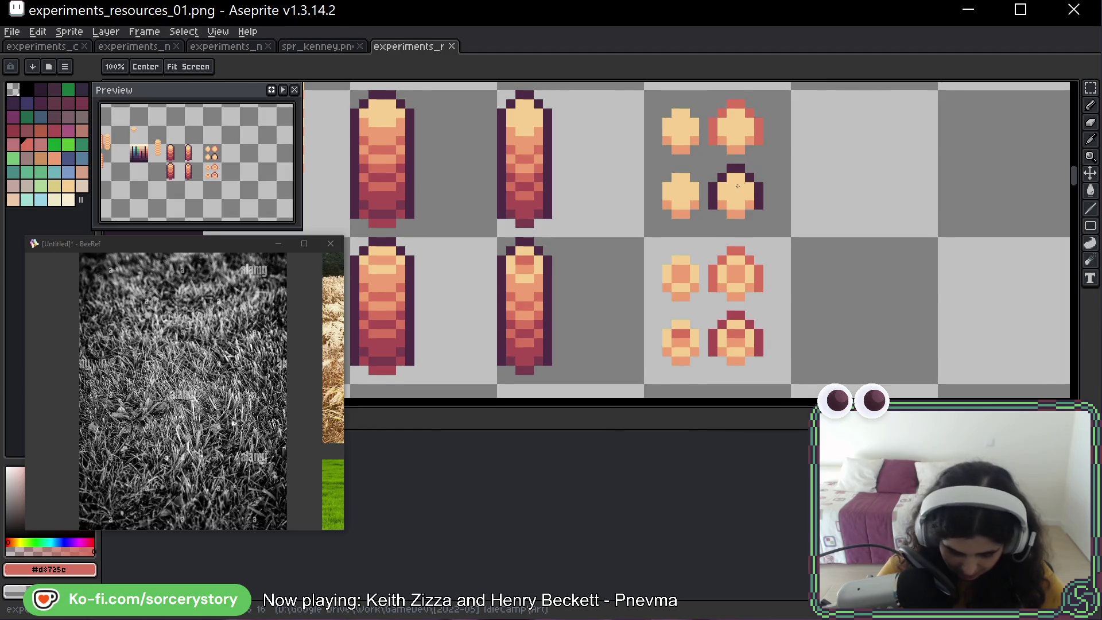
drag(738, 186, 753, 184)
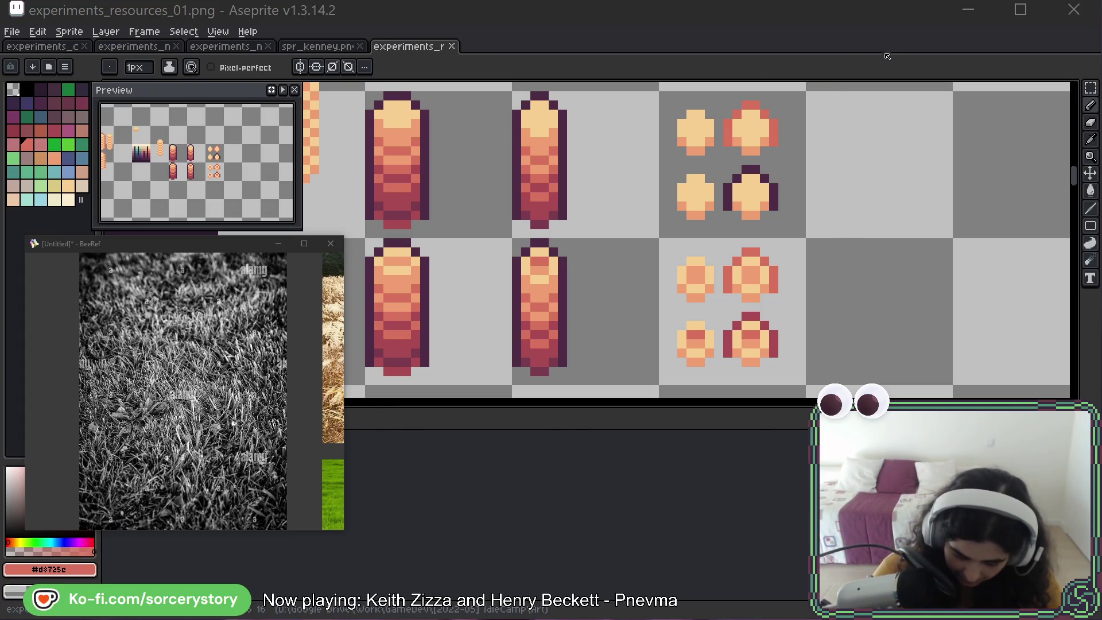
middle_click(859, 224)
mouse_move(847, 227)
mouse_down()
mouse_move(832, 227)
mouse_move(845, 231)
mouse_up()
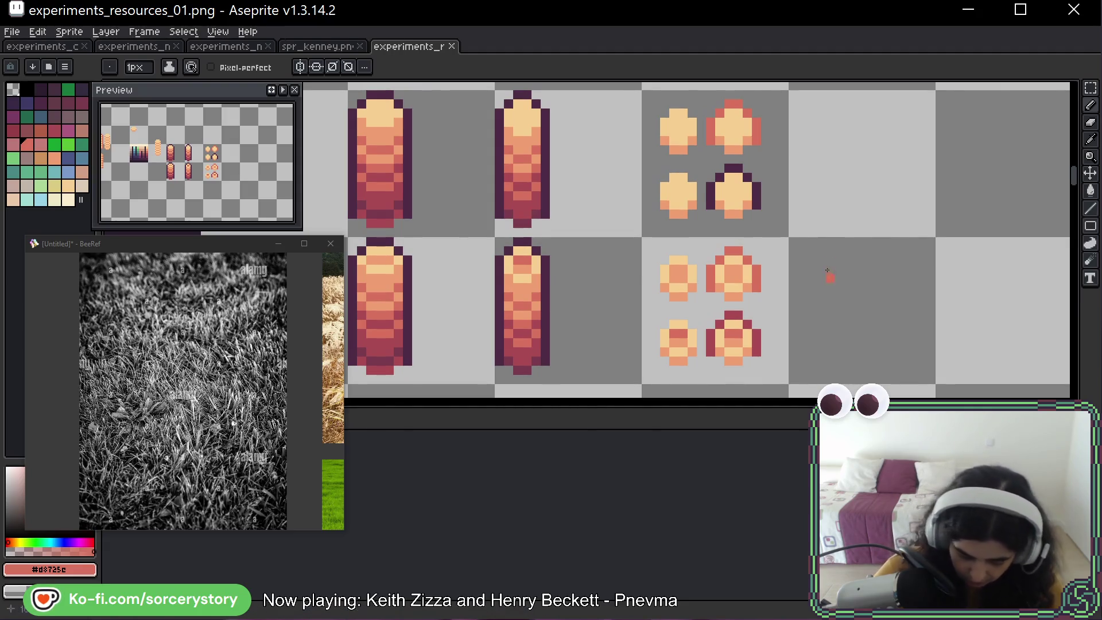
mouse_move(828, 275)
mouse_down()
mouse_move(887, 254)
mouse_move(873, 228)
mouse_move(850, 257)
mouse_move(848, 286)
mouse_up()
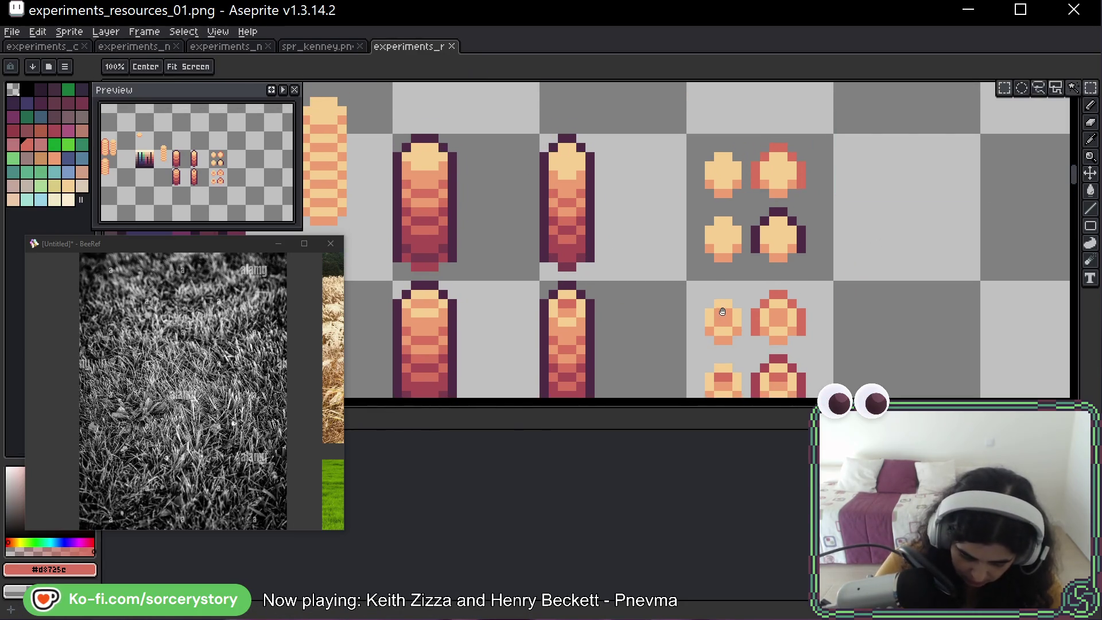
drag(534, 314, 551, 216)
key(m)
Move the lower red-gradient column right and drop a copy right beside it.
drag(566, 176, 605, 336)
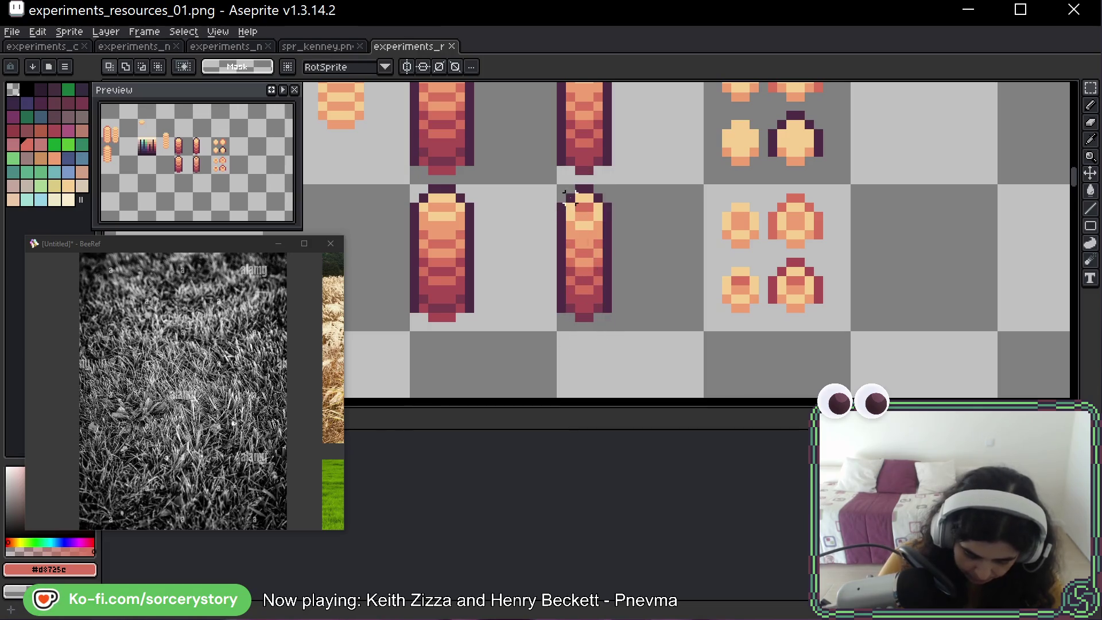
mouse_move(582, 266)
mouse_down()
mouse_move(647, 266)
mouse_move(583, 290)
mouse_up()
click(652, 320)
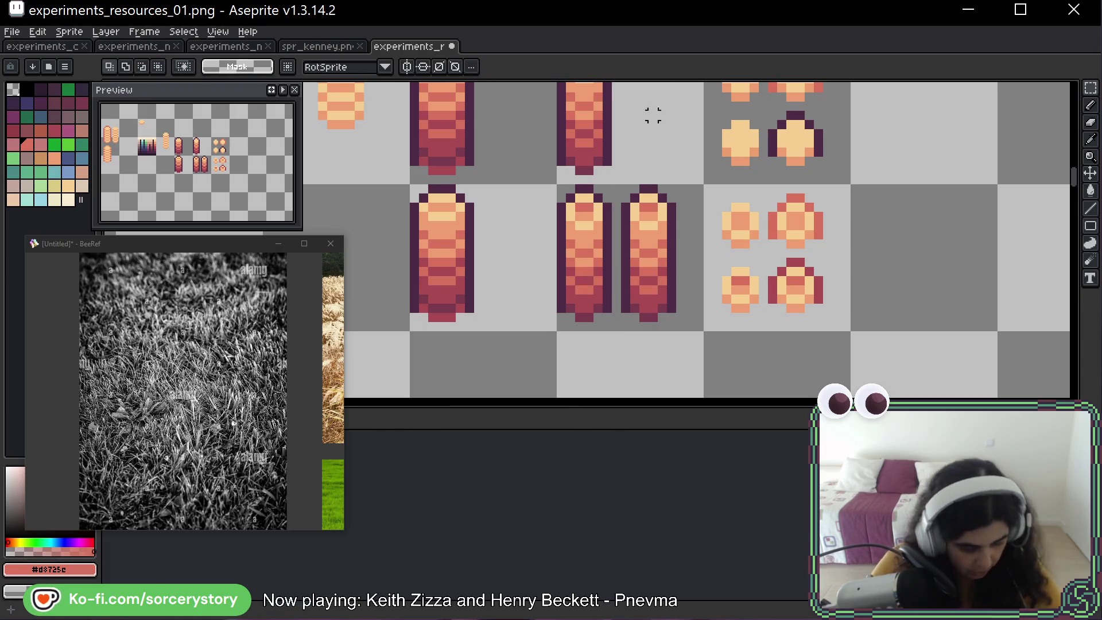
Pick the light peach colour from the sprite and undo a trial peach stroke.
key(b)
alt+click(596, 207)
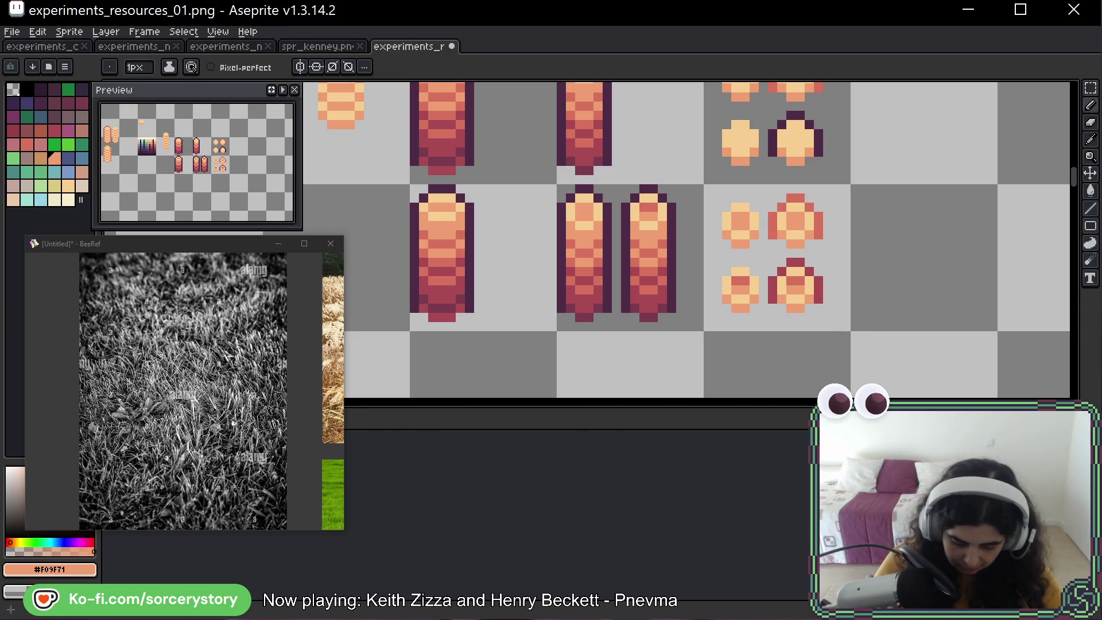
drag(755, 215, 741, 195)
key(ctrl+z)
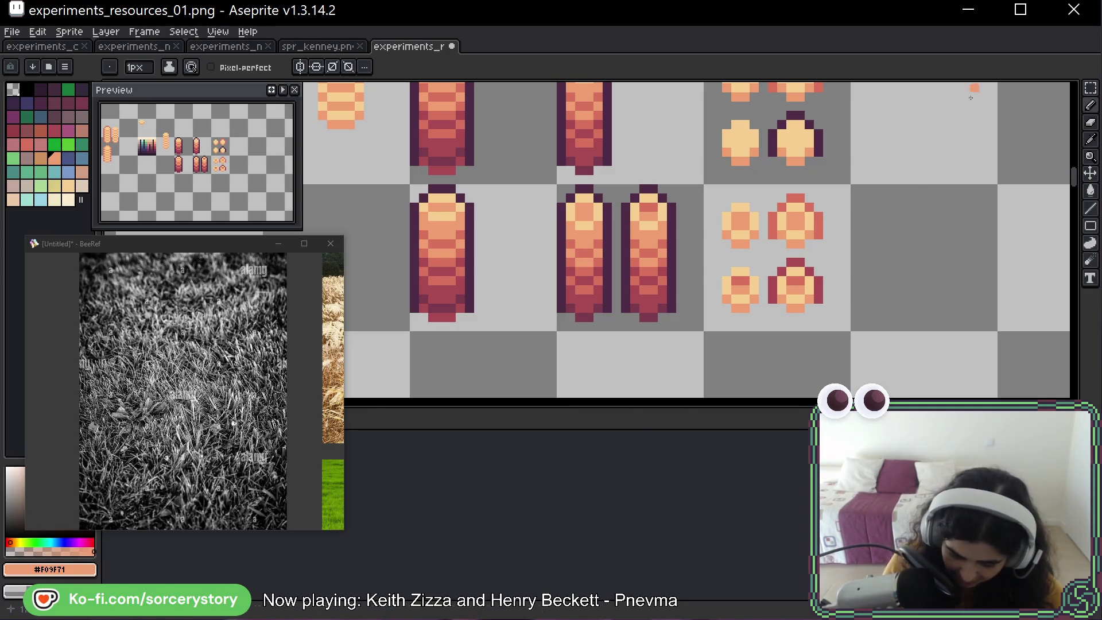
Save the resource sheet with Ctrl+S and bring the Ave, Viriate! debug game window forward.
drag(976, 160, 905, 194)
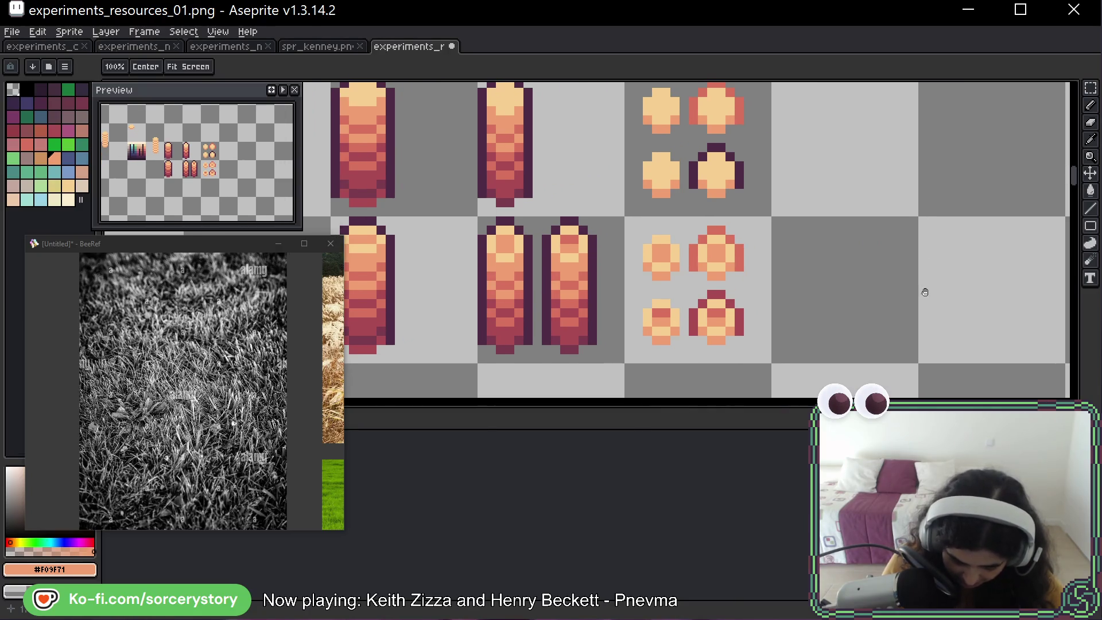
key(space)
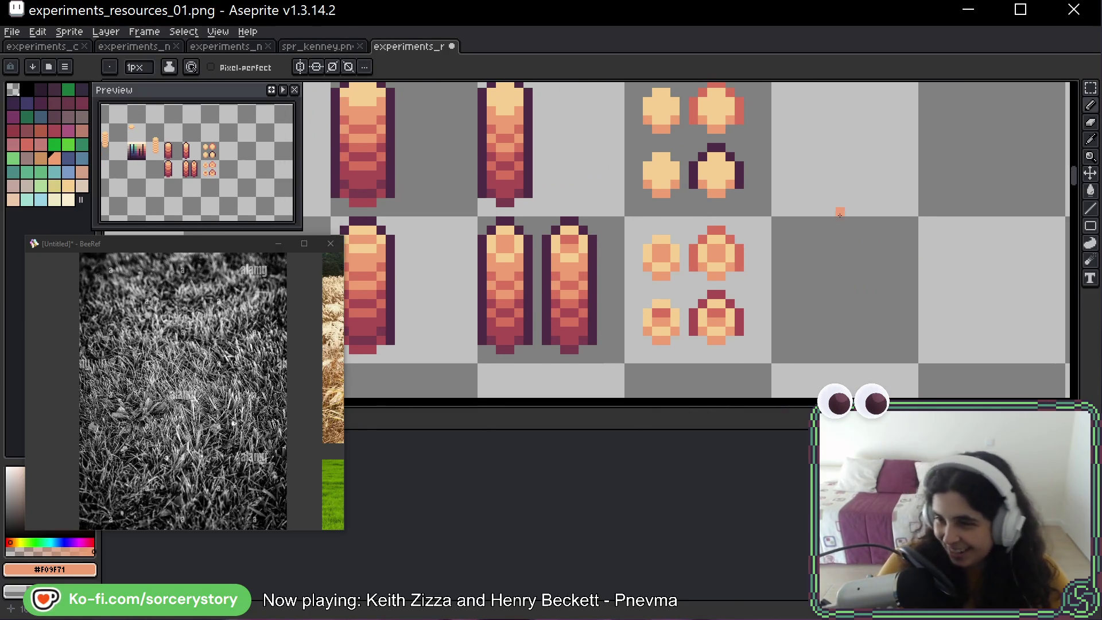
key(space)
mouse_move(920, 290)
mouse_down()
mouse_move(879, 266)
mouse_move(907, 292)
mouse_move(910, 277)
mouse_move(922, 283)
mouse_move(911, 291)
mouse_up()
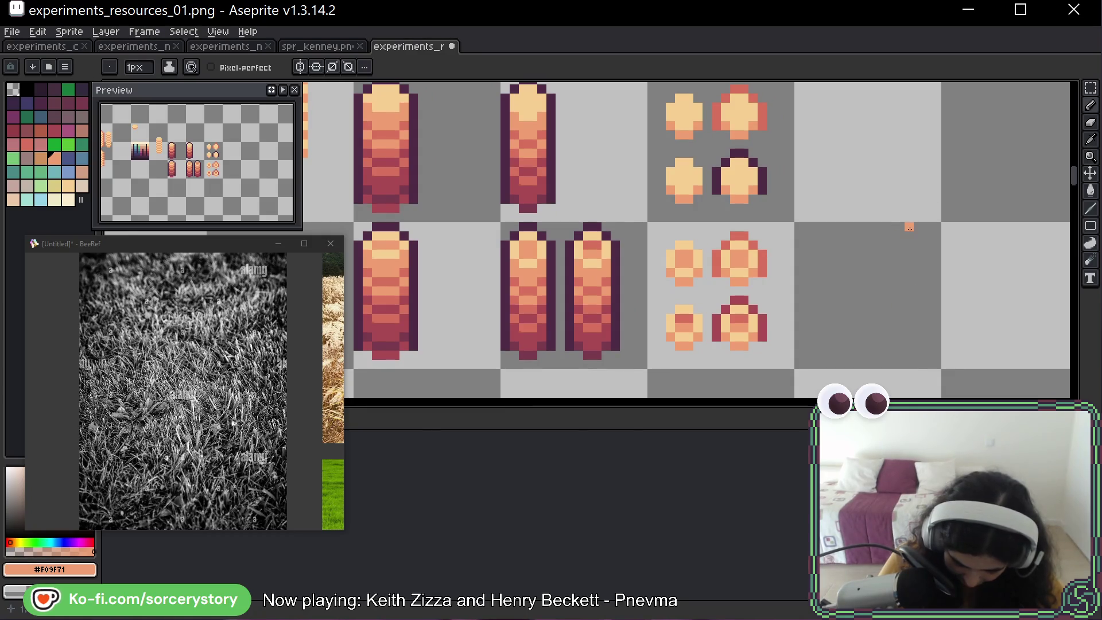
key(space)
mouse_move(885, 243)
mouse_down()
mouse_move(891, 256)
mouse_move(871, 275)
mouse_up()
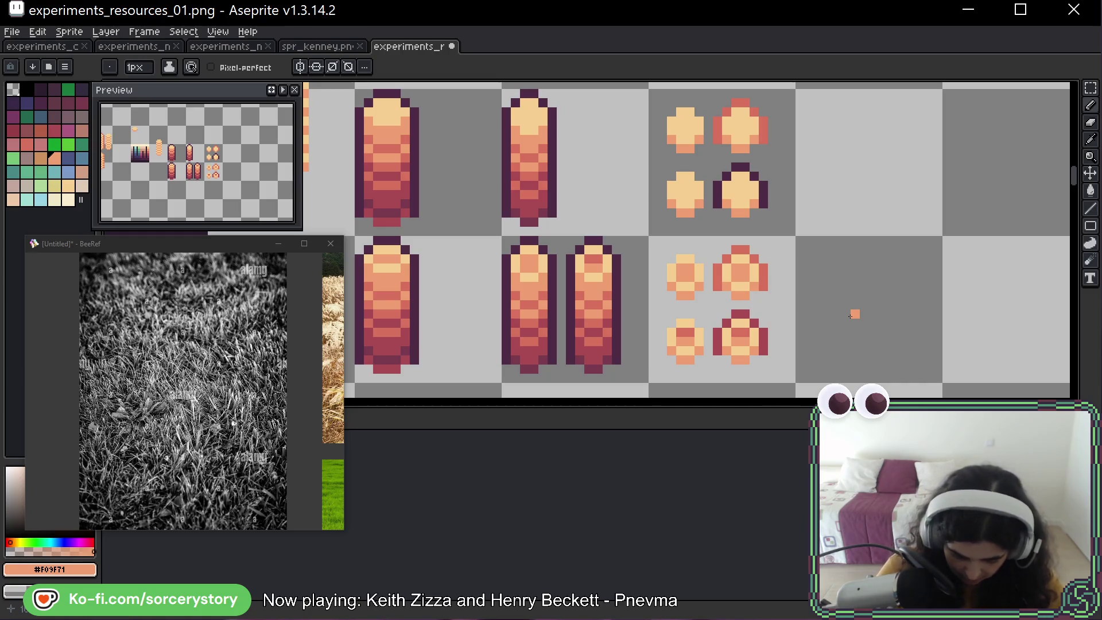
key(ctrl+s)
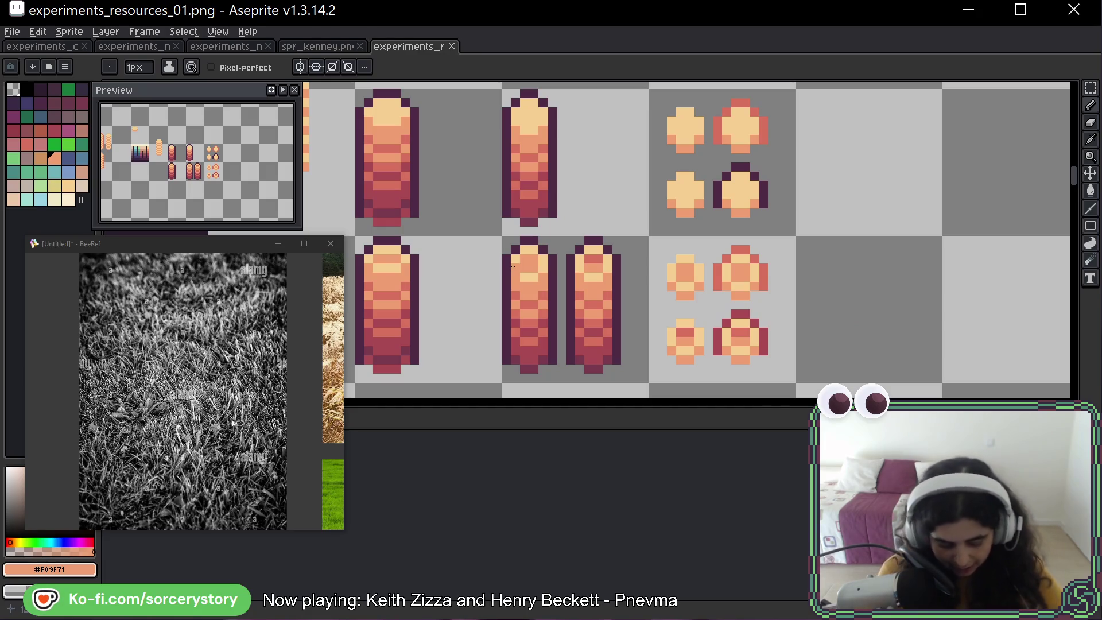
key(alt)
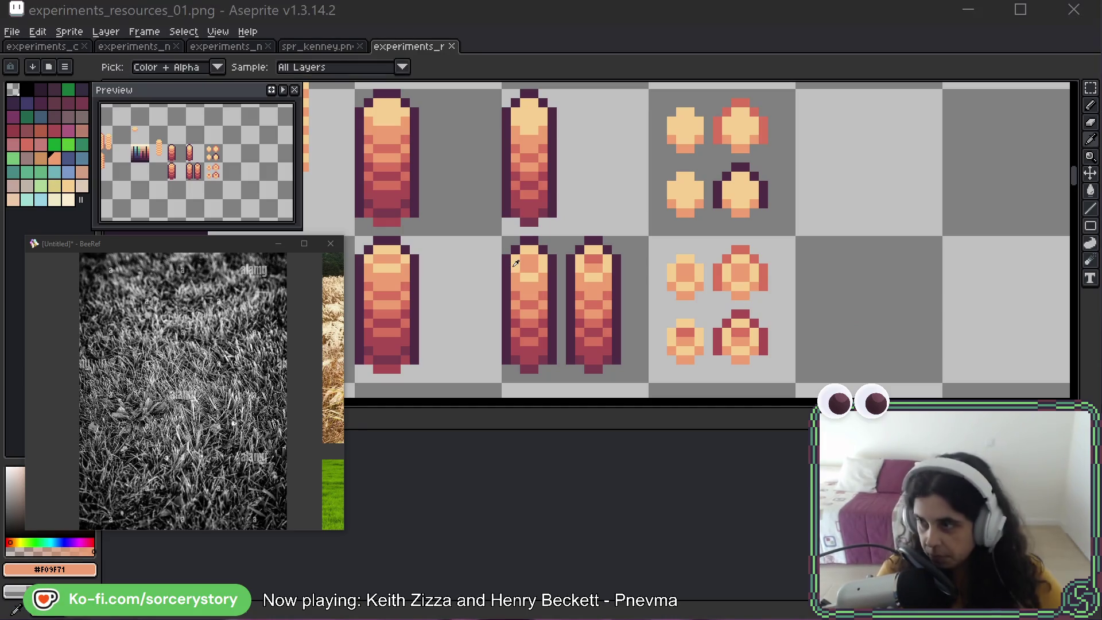
key(alt+Tab)
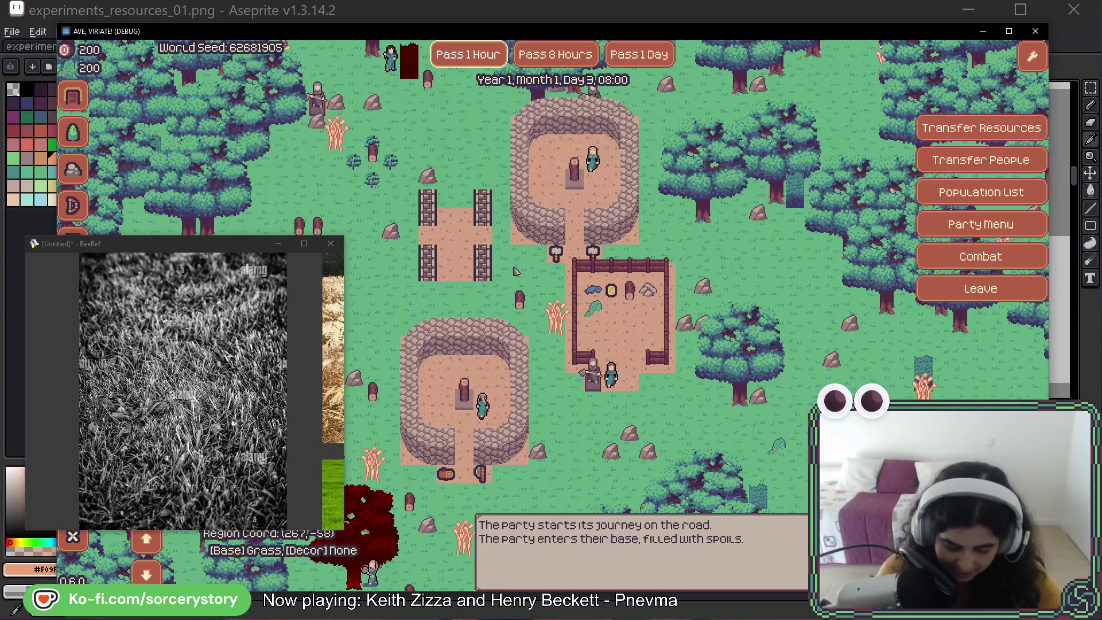
Close the Ave, Viriate! debug window with Alt+F4 to get back to Aseprite.
key(alt+F4)
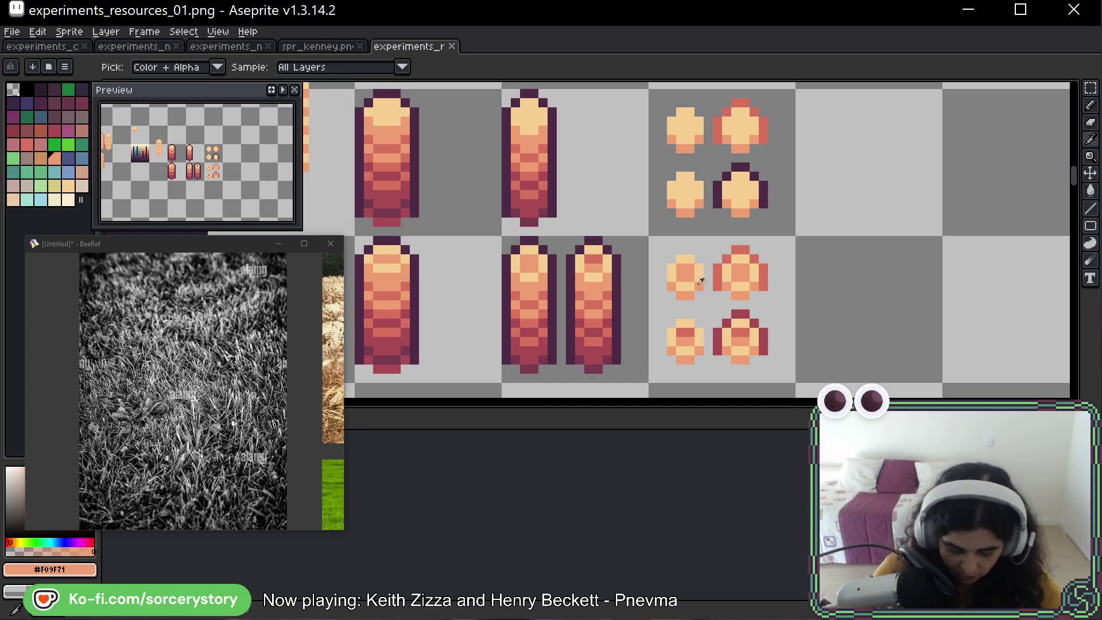
Magic-wand the lower-left red stack and move it into the empty top-row cell.
key(b)
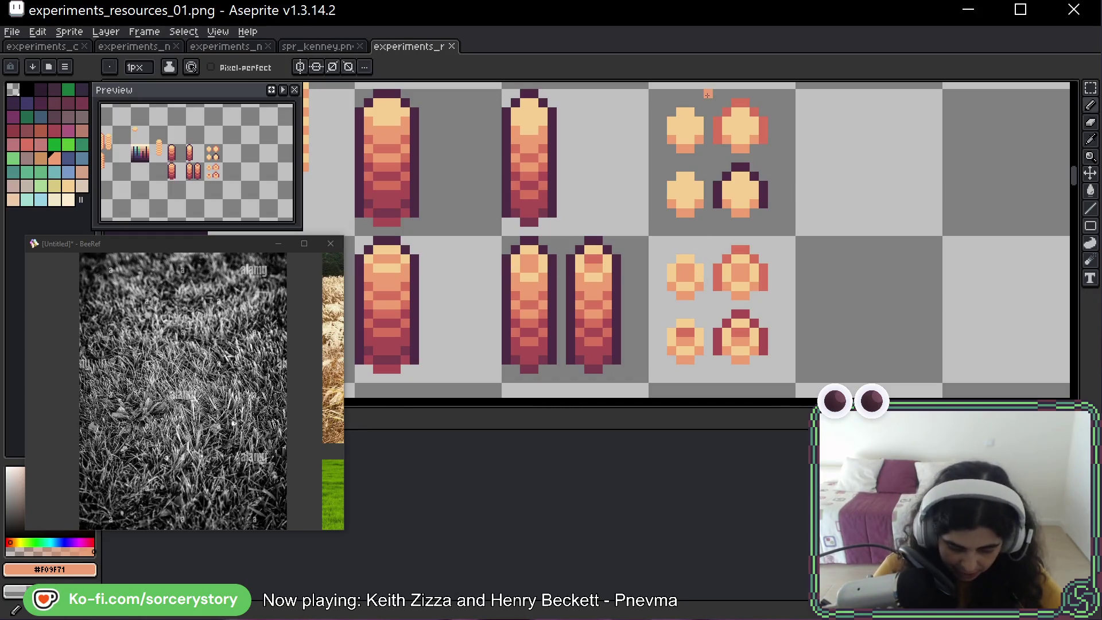
key(h)
mouse_move(612, 190)
mouse_down()
mouse_move(667, 205)
mouse_move(893, 204)
mouse_move(907, 224)
mouse_up()
key(b)
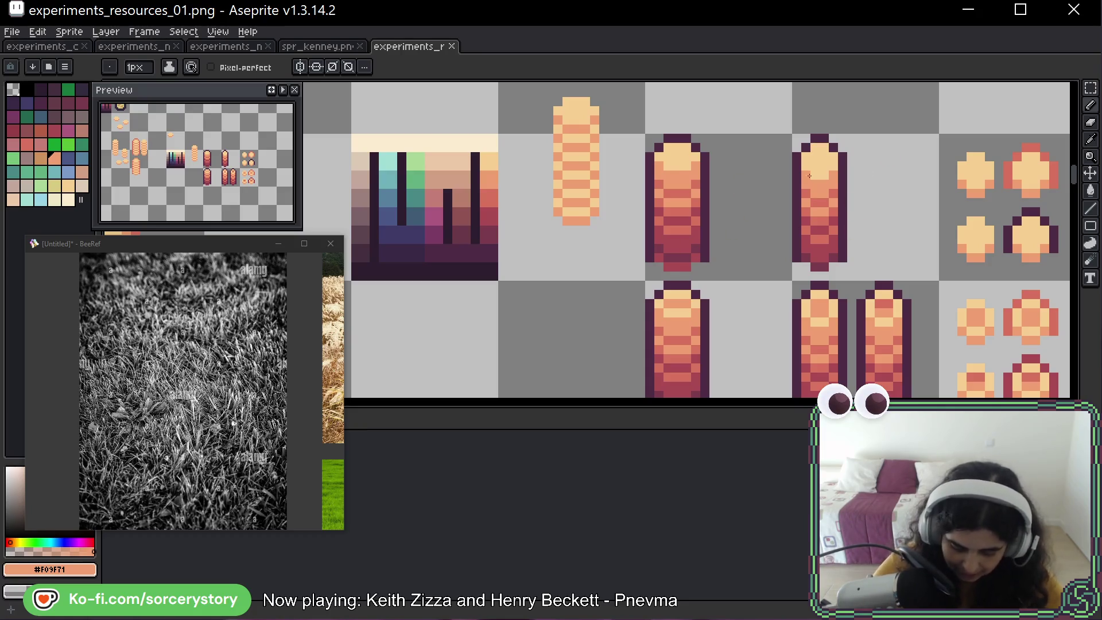
mouse_move(809, 175)
mouse_down()
mouse_move(896, 189)
mouse_move(562, 137)
mouse_up()
key(w)
scroll(591, 188, down, 1)
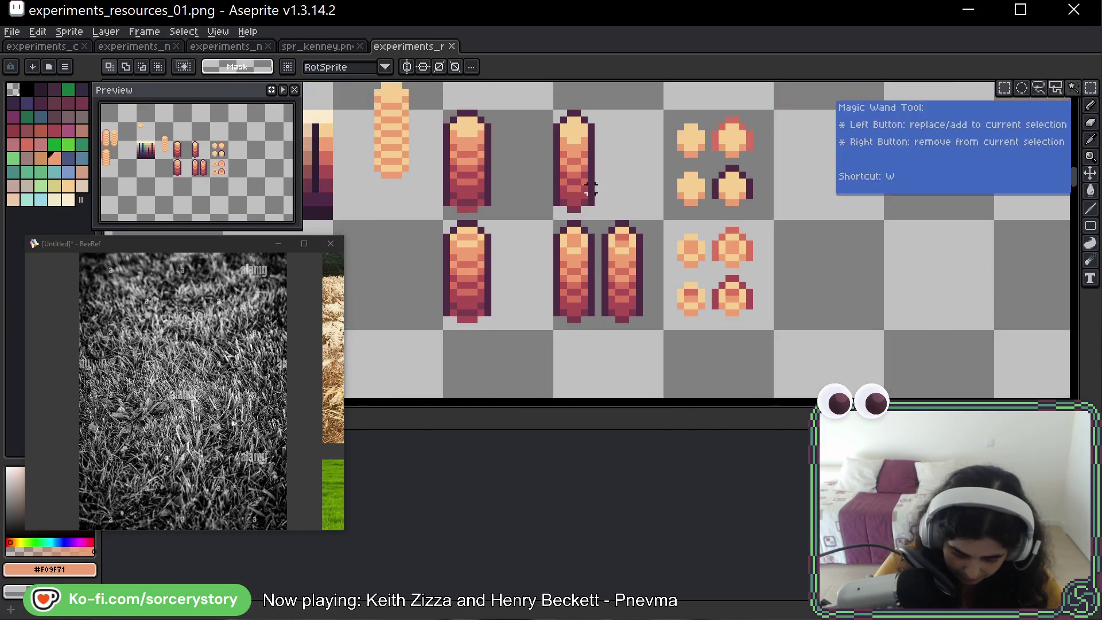
drag(591, 189, 651, 200)
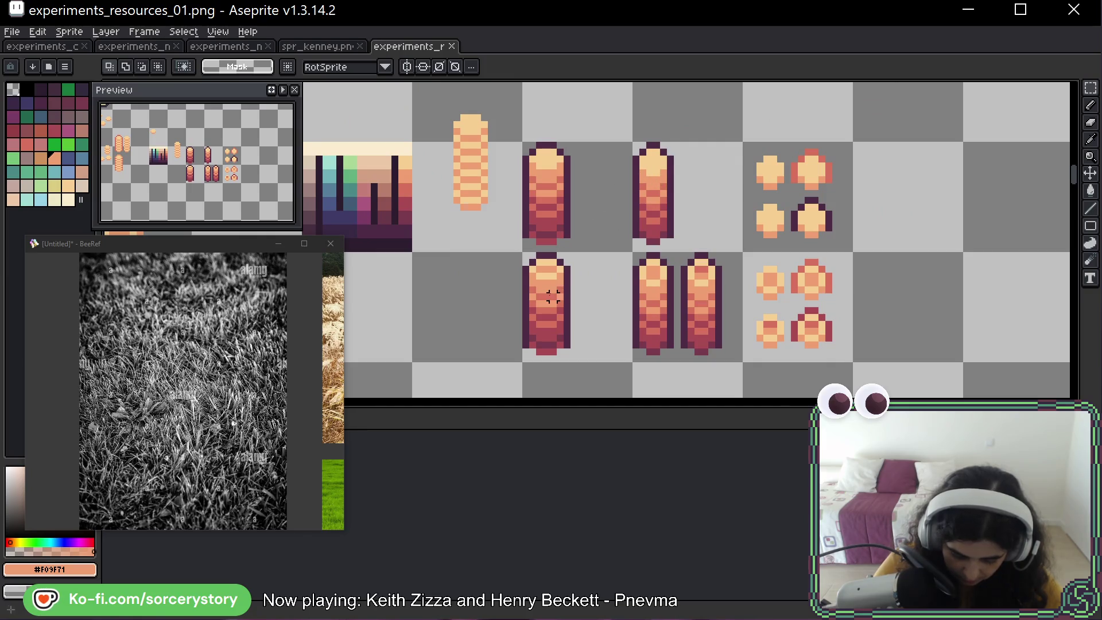
click(552, 296)
drag(553, 296, 606, 200)
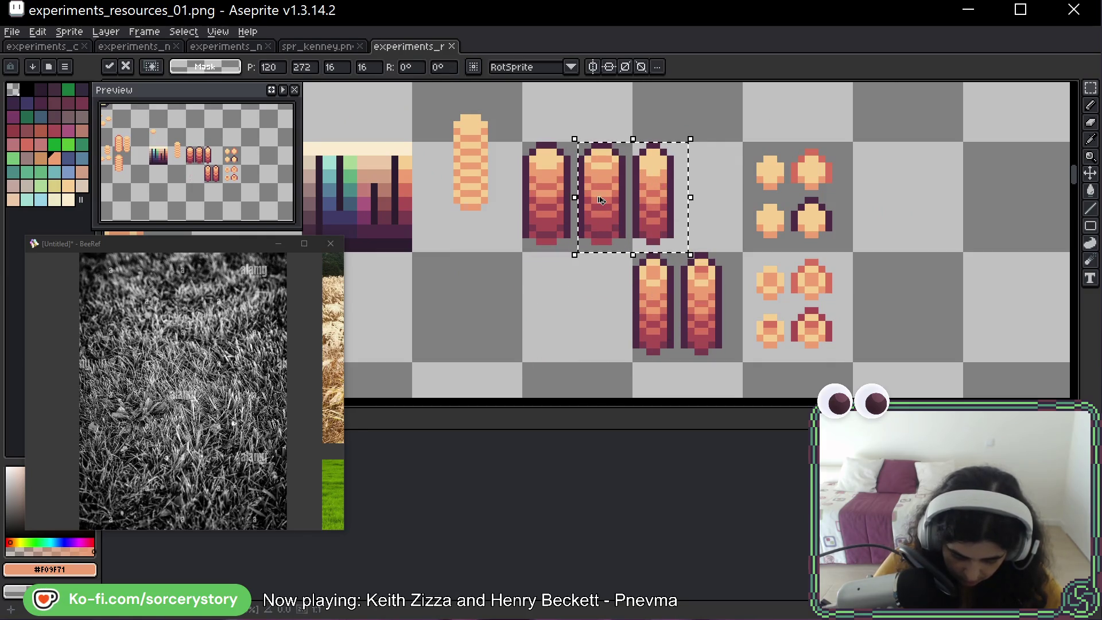
key(Return)
click(601, 200)
Shift the right-hand pieces one cell right and nudge the cream dome cap two pixels right.
mouse_move(670, 179)
mouse_down()
mouse_move(812, 295)
mouse_move(947, 295)
mouse_move(922, 295)
mouse_up()
key(Return)
scroll(631, 166, up, 5)
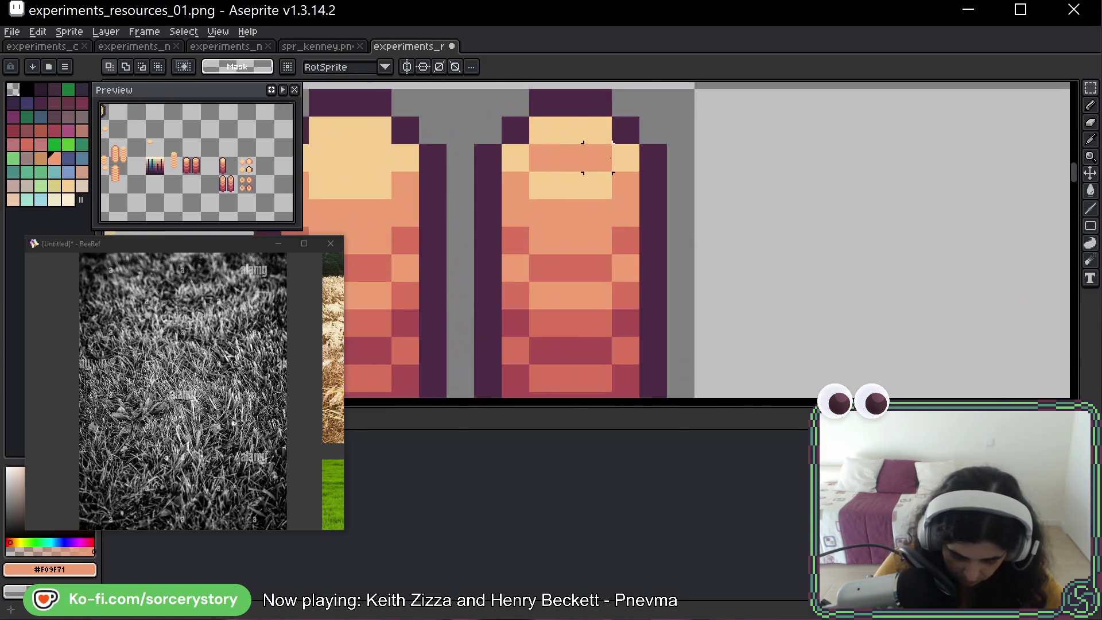
drag(493, 140, 669, 242)
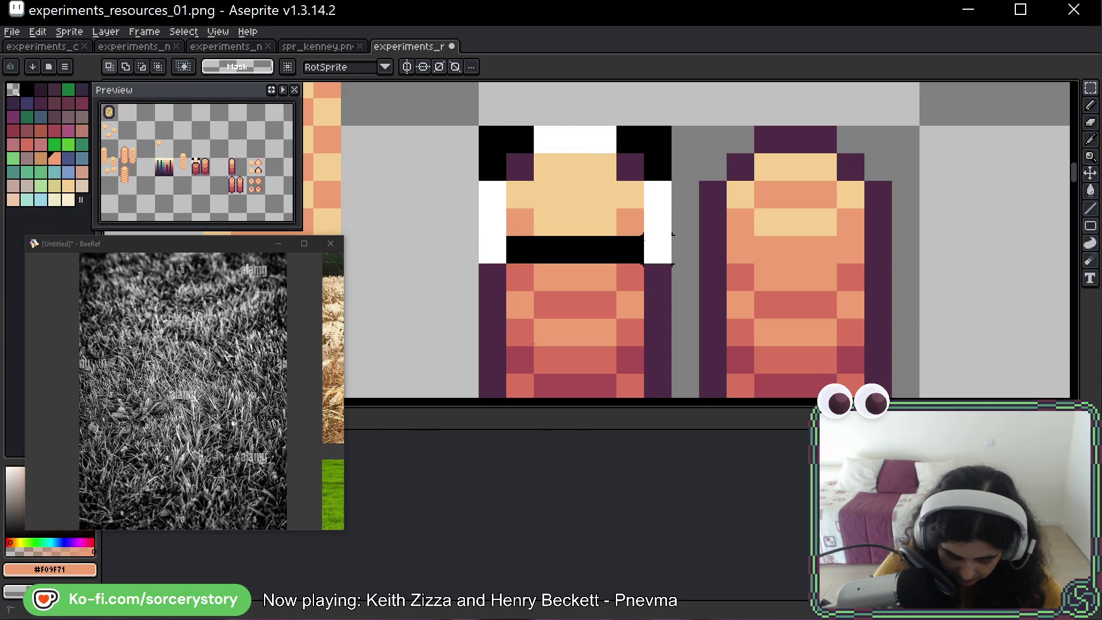
mouse_move(555, 229)
mouse_down()
mouse_move(849, 246)
mouse_move(571, 247)
mouse_move(787, 228)
mouse_move(786, 246)
mouse_up()
key(ctrl+d)
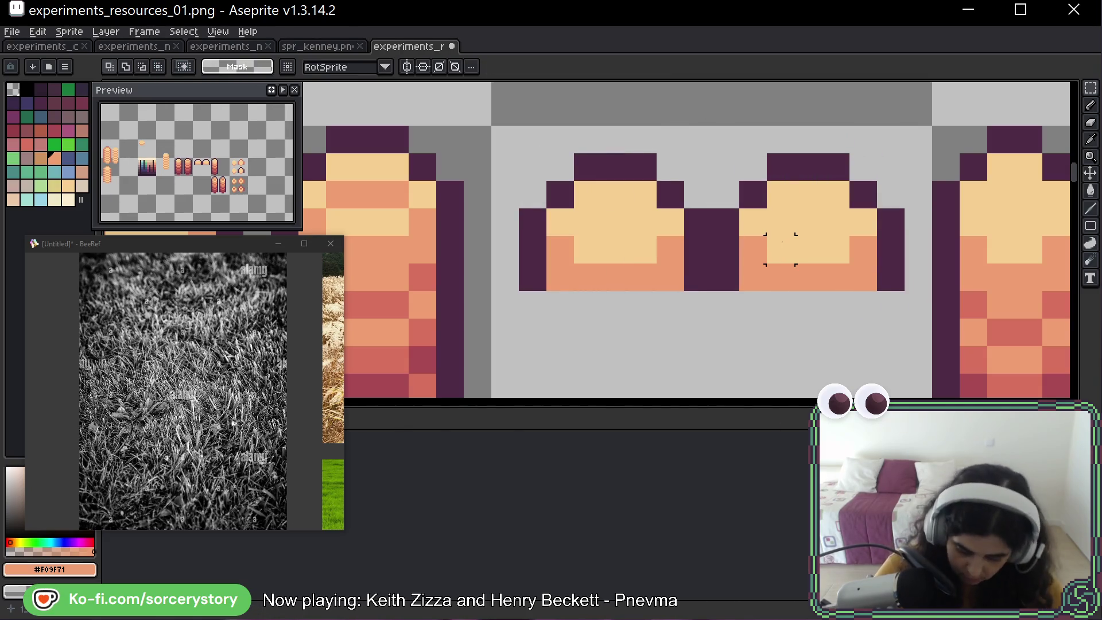
Erase the dark outline column, left edge and bottom corners from the dome caps.
key(e)
mouse_move(697, 278)
mouse_down()
mouse_move(701, 202)
mouse_move(664, 161)
mouse_move(564, 166)
mouse_move(524, 217)
mouse_move(532, 279)
mouse_up()
click(560, 277)
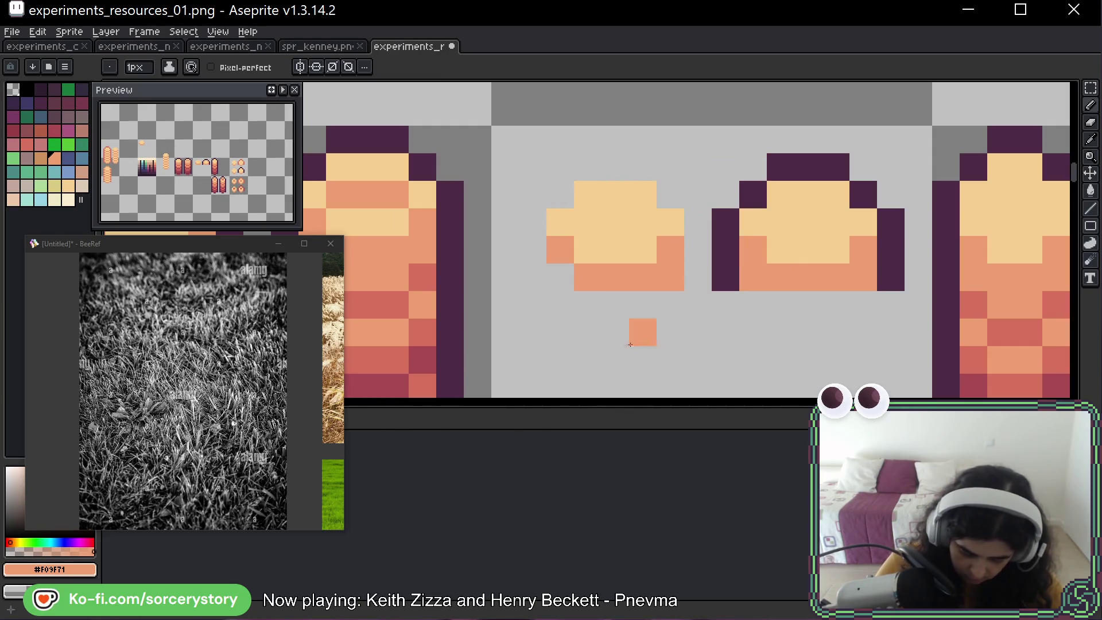
mouse_move(630, 344)
mouse_down()
mouse_move(753, 283)
mouse_move(836, 305)
mouse_move(896, 276)
mouse_up()
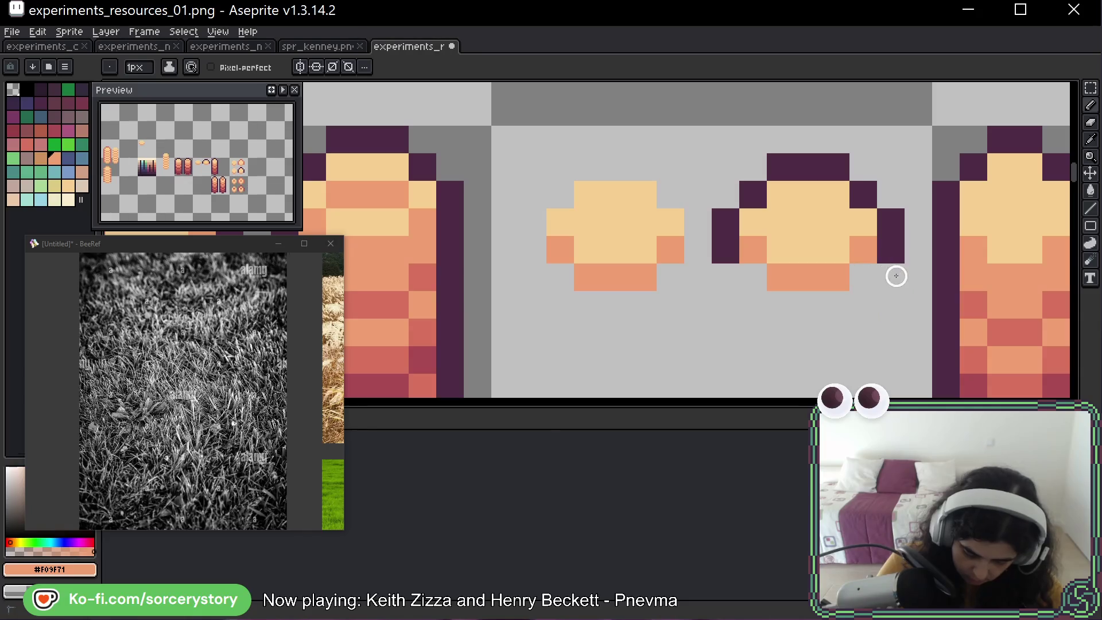
Move the cell holding the two small domes to its new spot.
scroll(850, 229, down, 4)
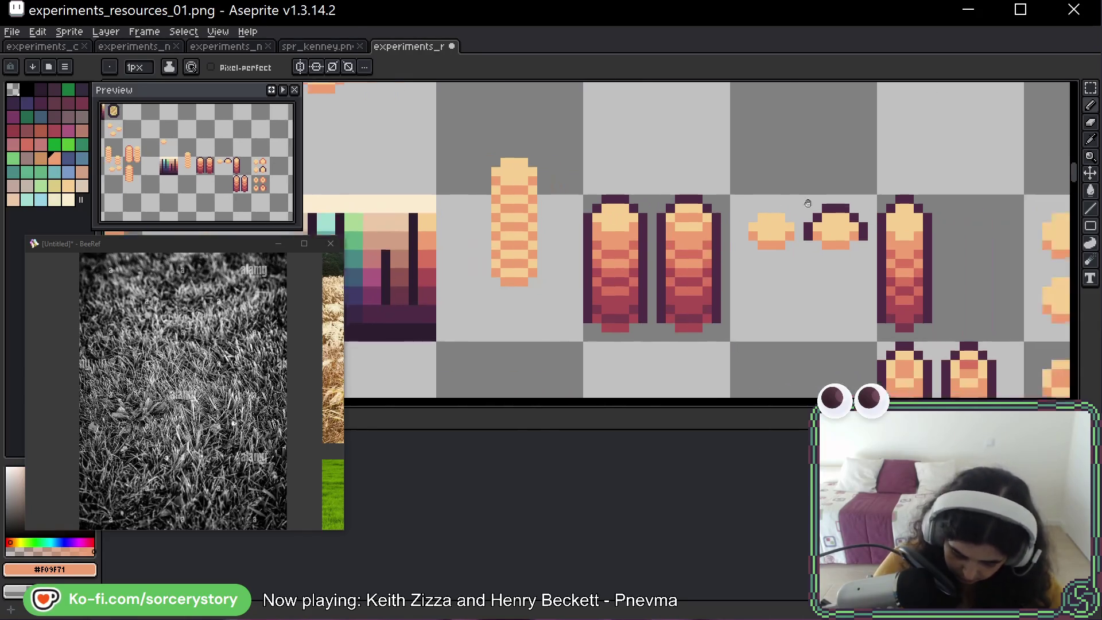
drag(808, 203, 656, 201)
key(m)
drag(811, 243, 738, 185)
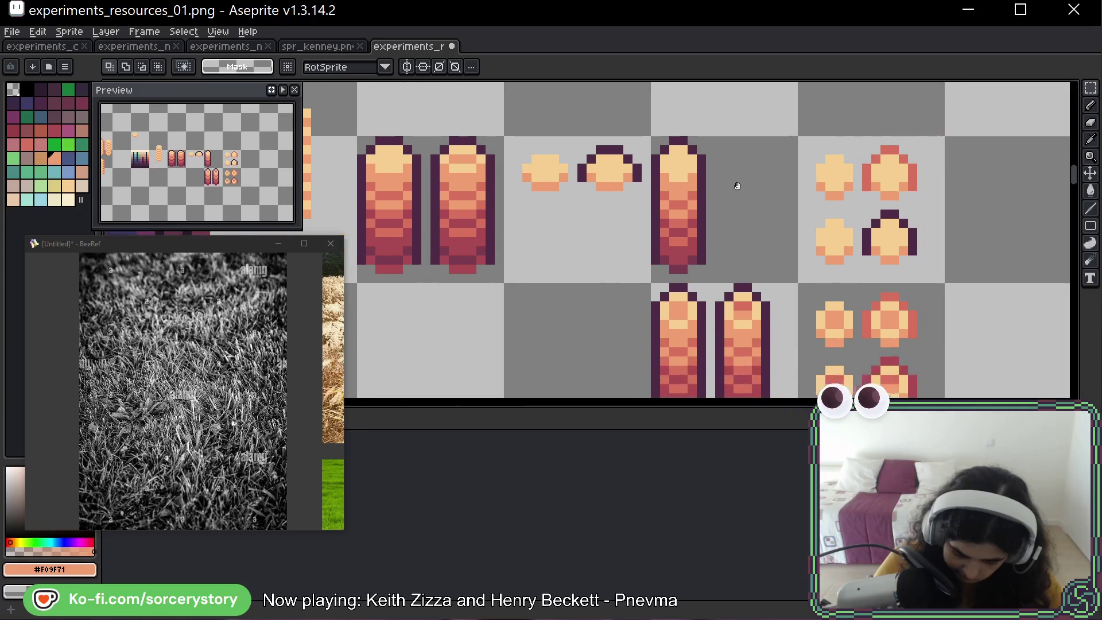
scroll(629, 166, up, 2)
mouse_move(565, 180)
mouse_down()
mouse_move(542, 178)
mouse_move(556, 179)
mouse_move(561, 320)
mouse_move(565, 277)
mouse_up()
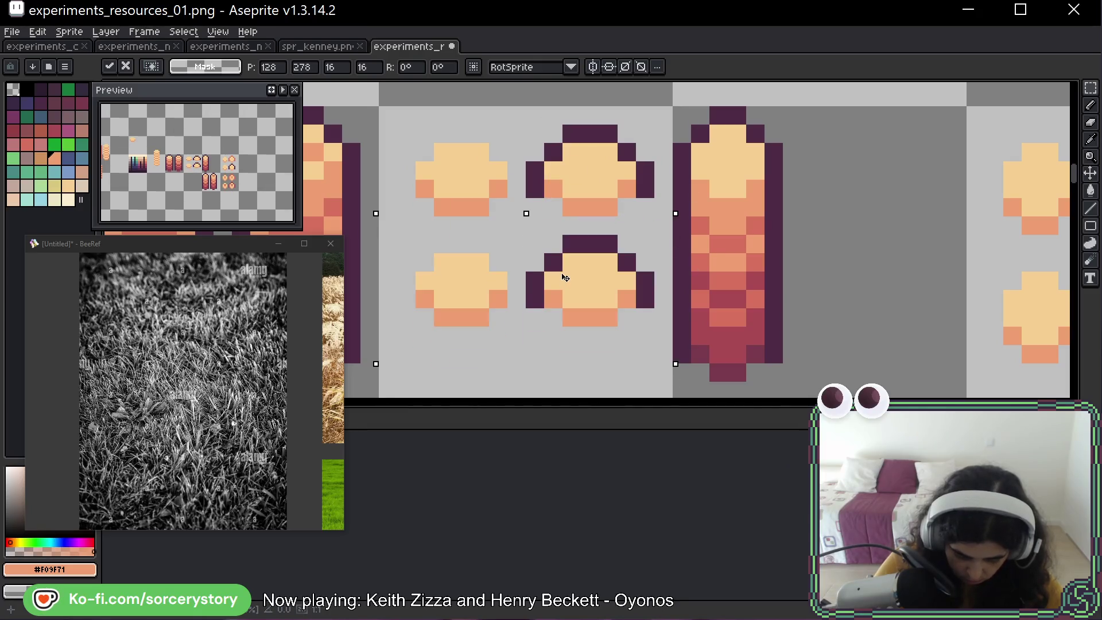
key(Return)
key(ctrl+d)
Recolour the upper dome's outline pixels #d8725c and save the sheet.
key(b)
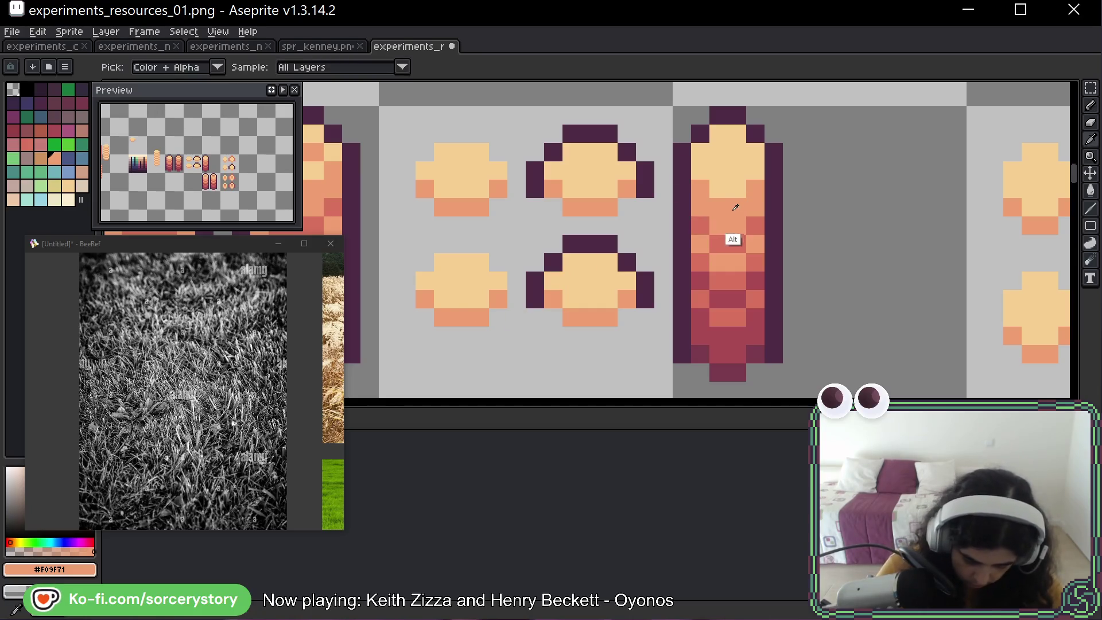
alt+click(728, 240)
mouse_move(535, 190)
mouse_down()
mouse_move(546, 153)
mouse_move(626, 147)
mouse_up()
click(644, 187)
key(ctrl+s)
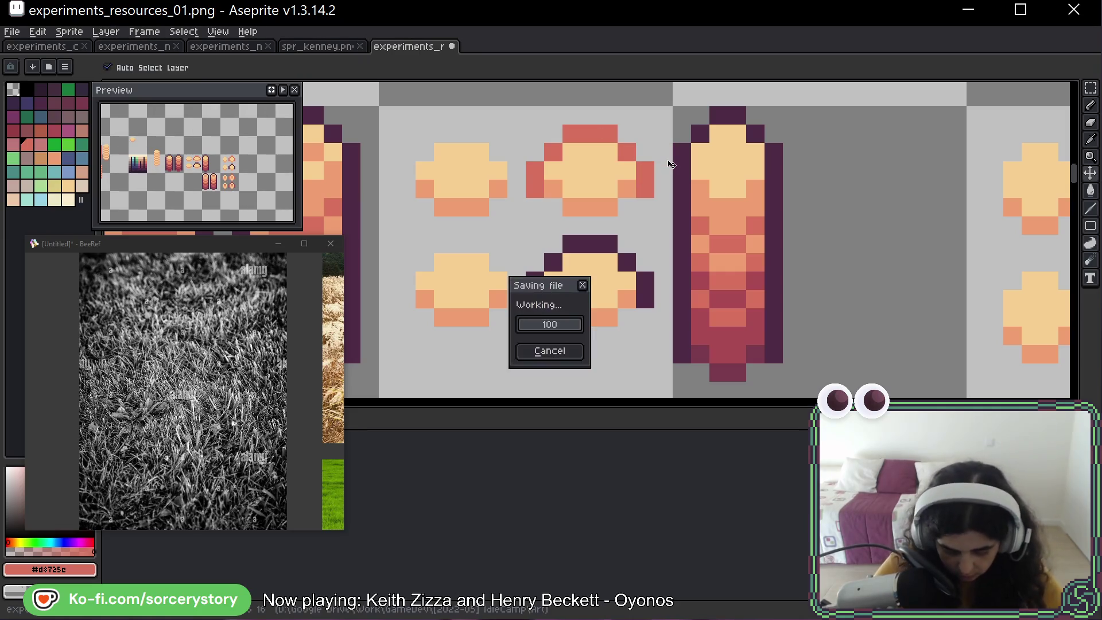
Move the right tall stack below the other one and place the block of four small domes.
scroll(705, 297, down, 4)
scroll(705, 296, down, 1)
mouse_move(705, 297)
mouse_down()
mouse_move(677, 281)
mouse_move(639, 209)
mouse_up()
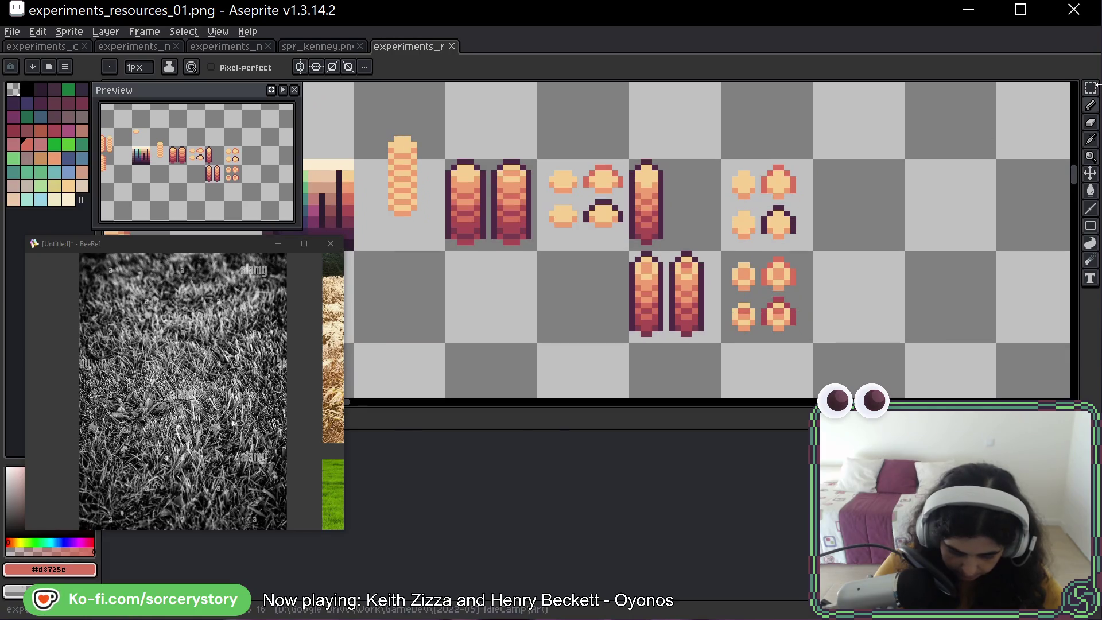
key(w)
scroll(577, 191, up, 1)
click(541, 178)
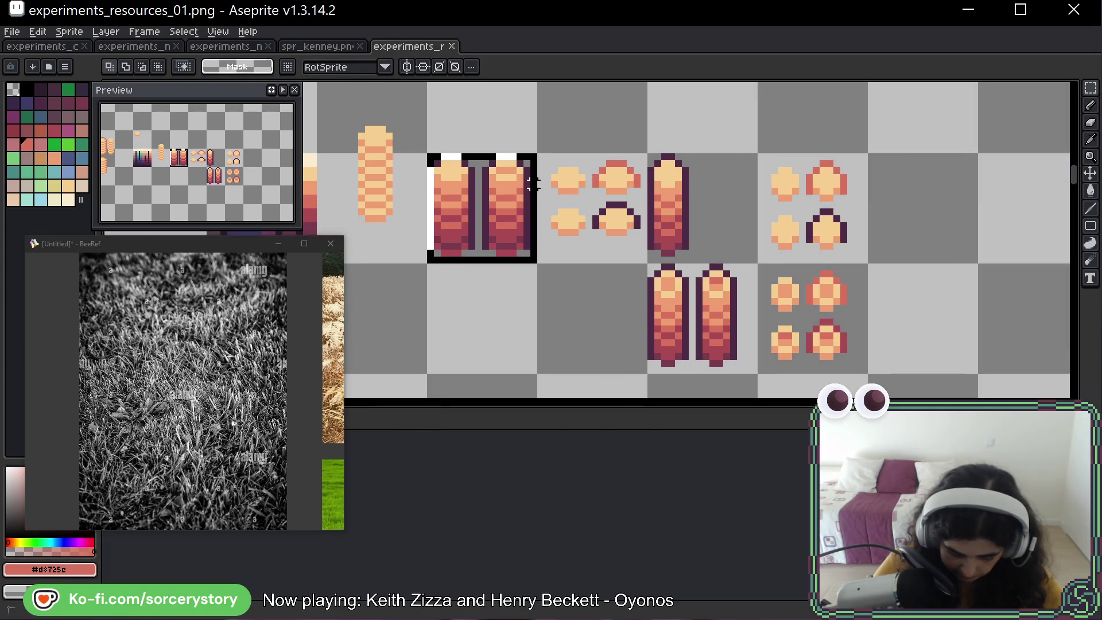
key(ctrl+d)
click(485, 158)
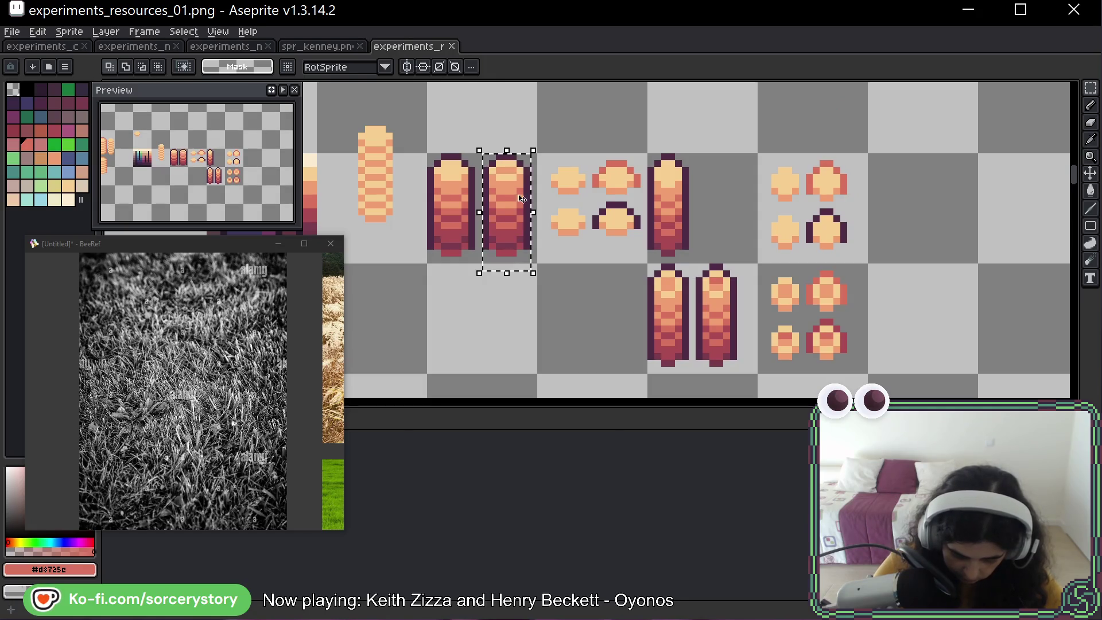
drag(524, 206, 470, 313)
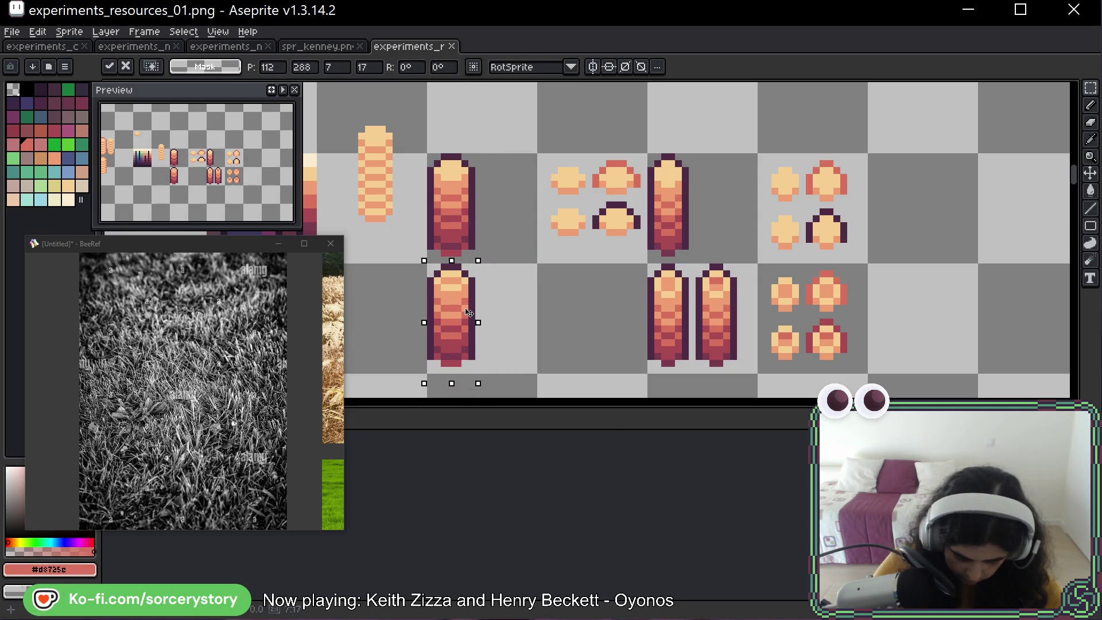
key(ctrl+d)
drag(568, 191, 606, 305)
key(Return)
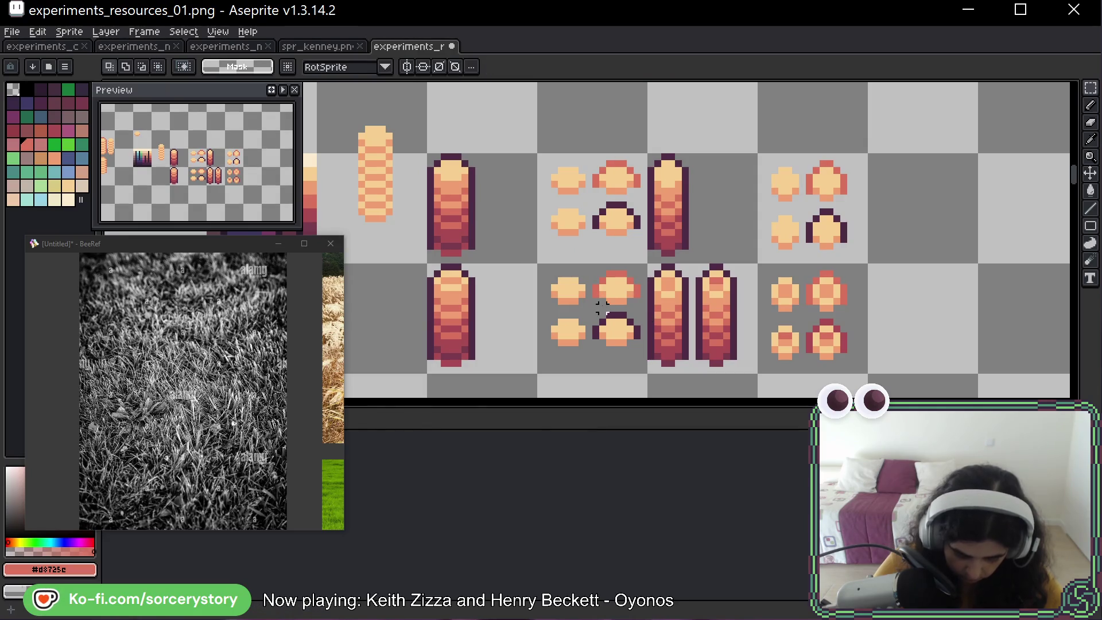
Paint #F09F71 orange highlight pixels across the domes and save the sheet.
scroll(421, 316, up, 4)
key(b)
alt+click(804, 253)
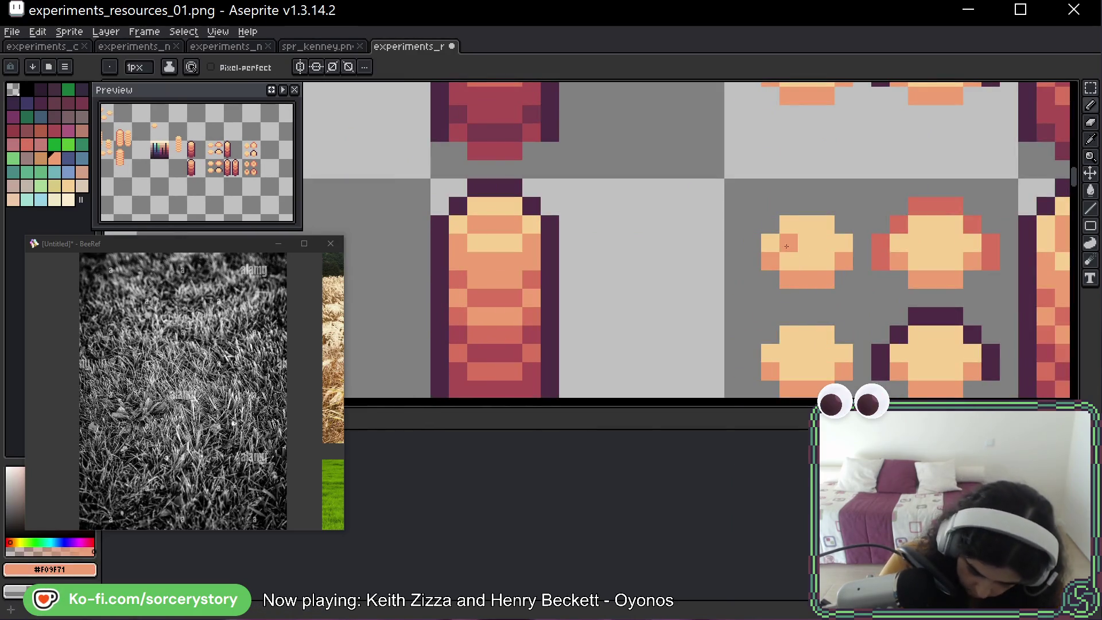
drag(793, 350, 825, 352)
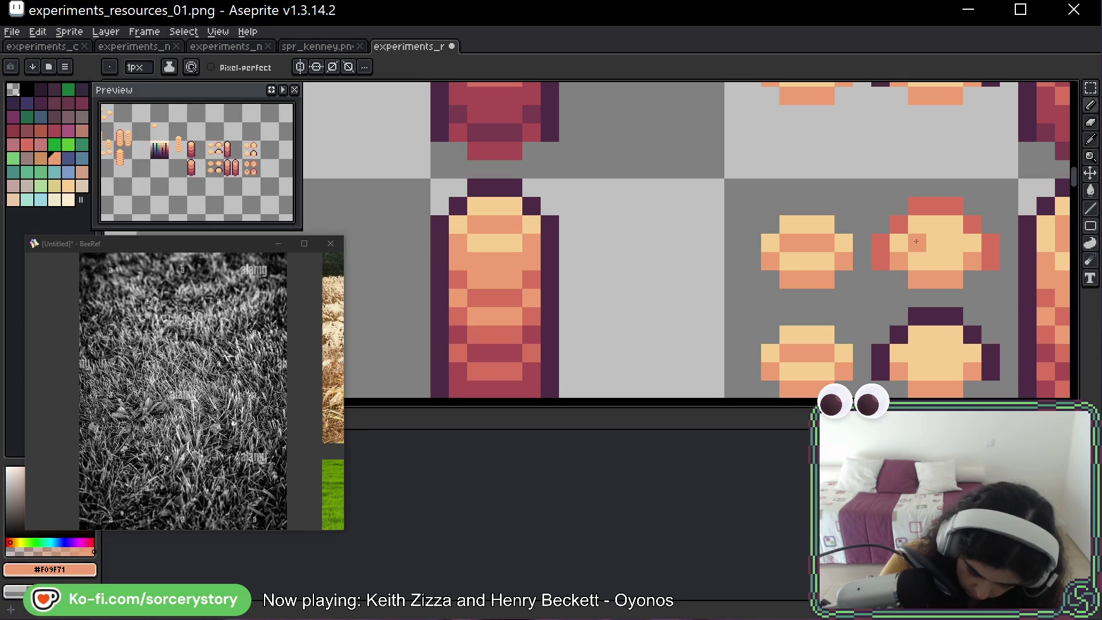
drag(914, 352, 949, 353)
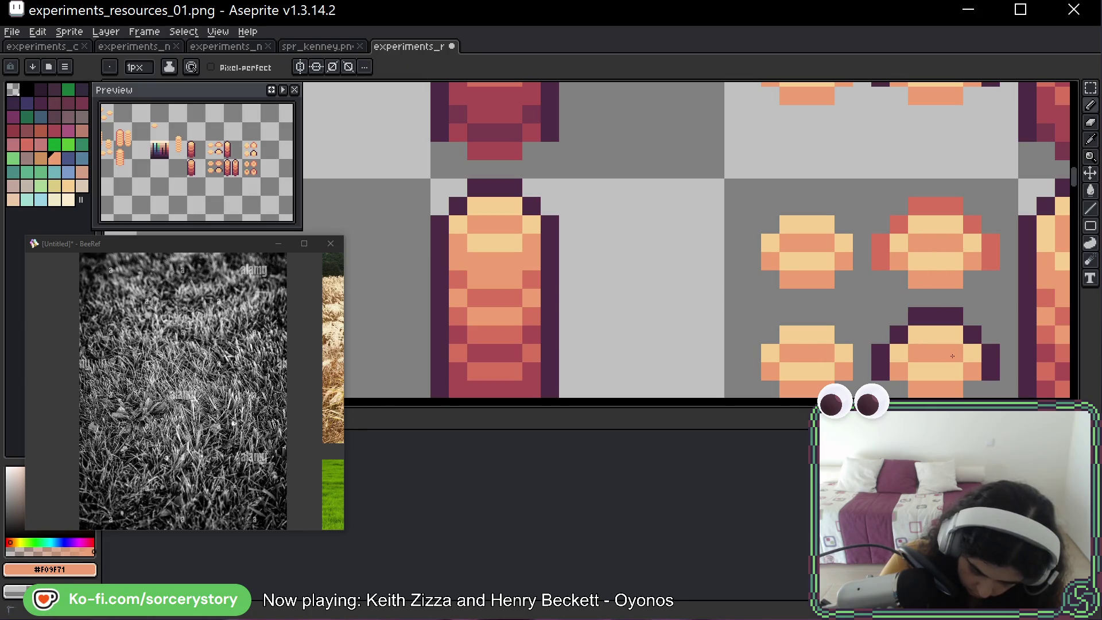
scroll(713, 227, down, 4)
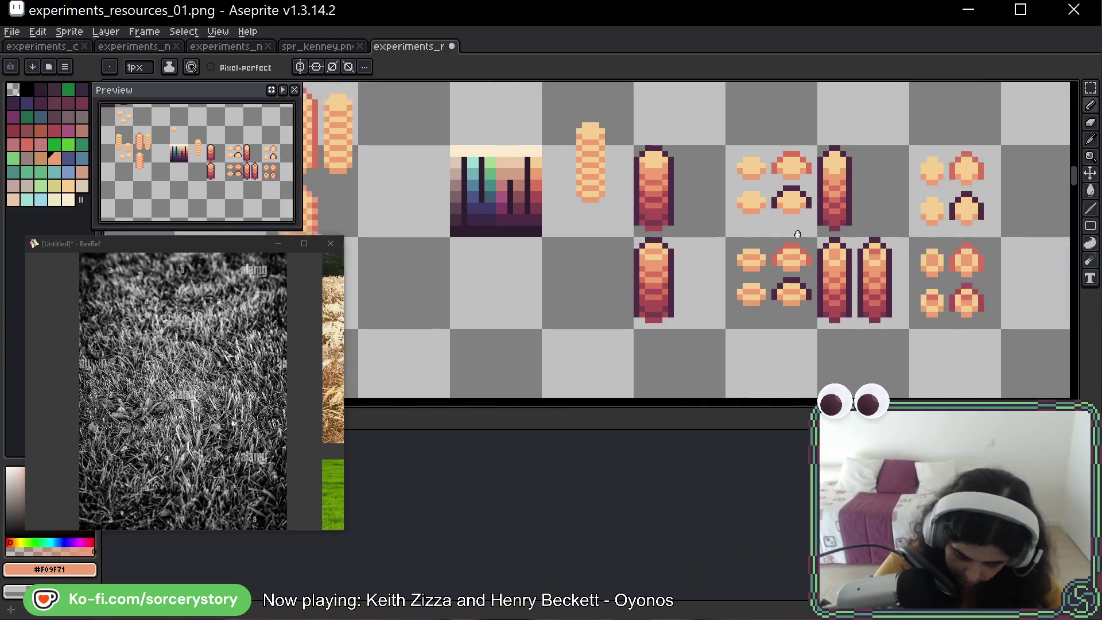
key(ctrl+s)
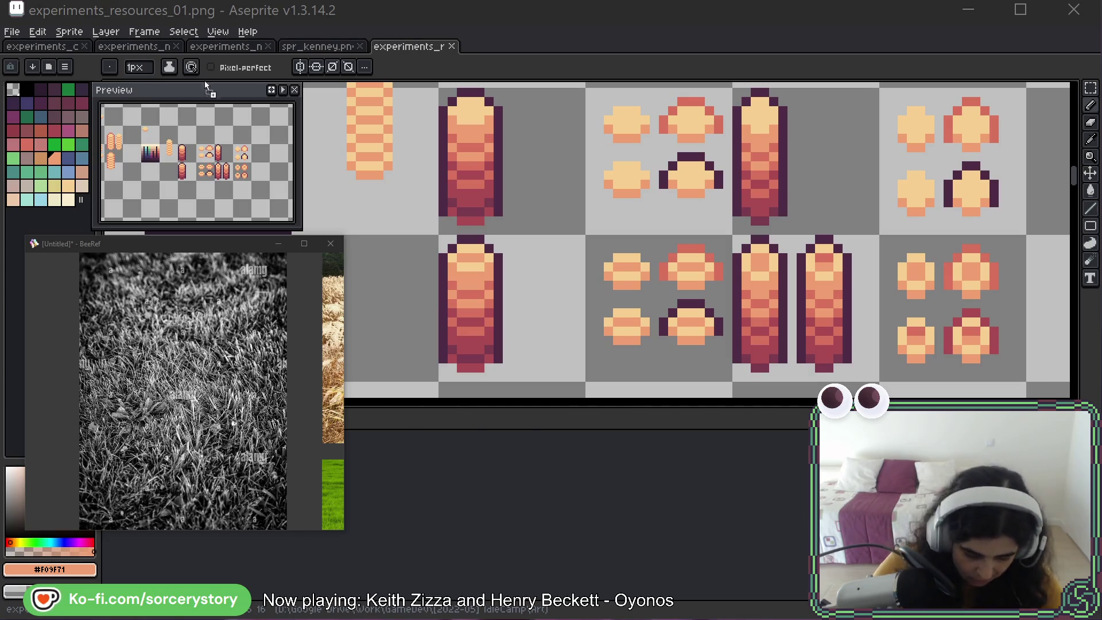
Open items-1552268527.png and browse it to bring the torch sprite into view.
drag(528, 71, 529, 74)
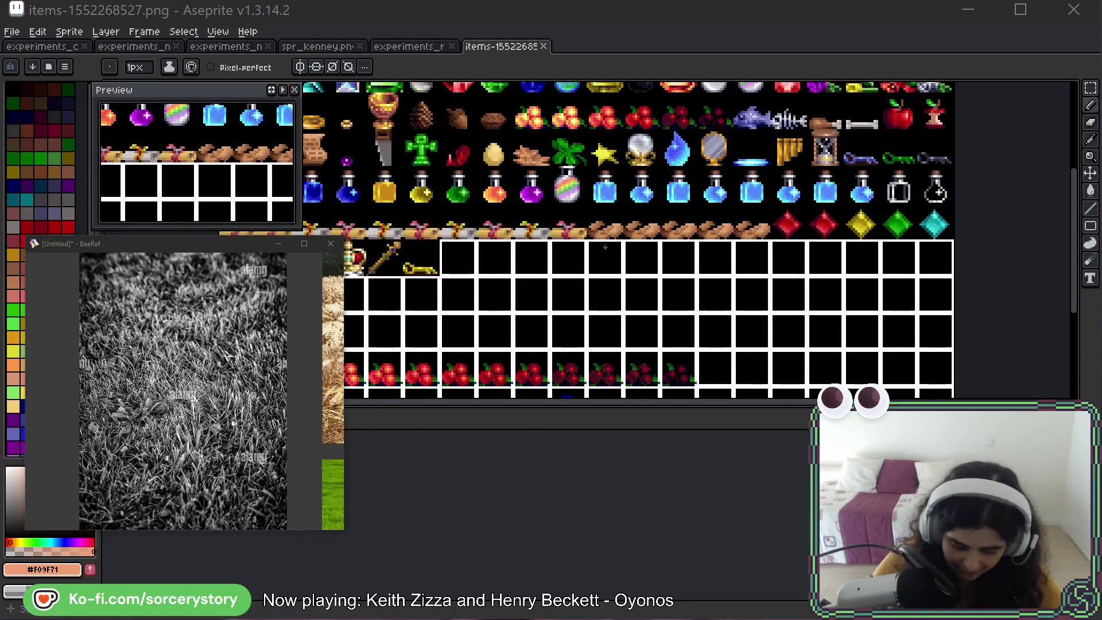
scroll(631, 245, up, 5)
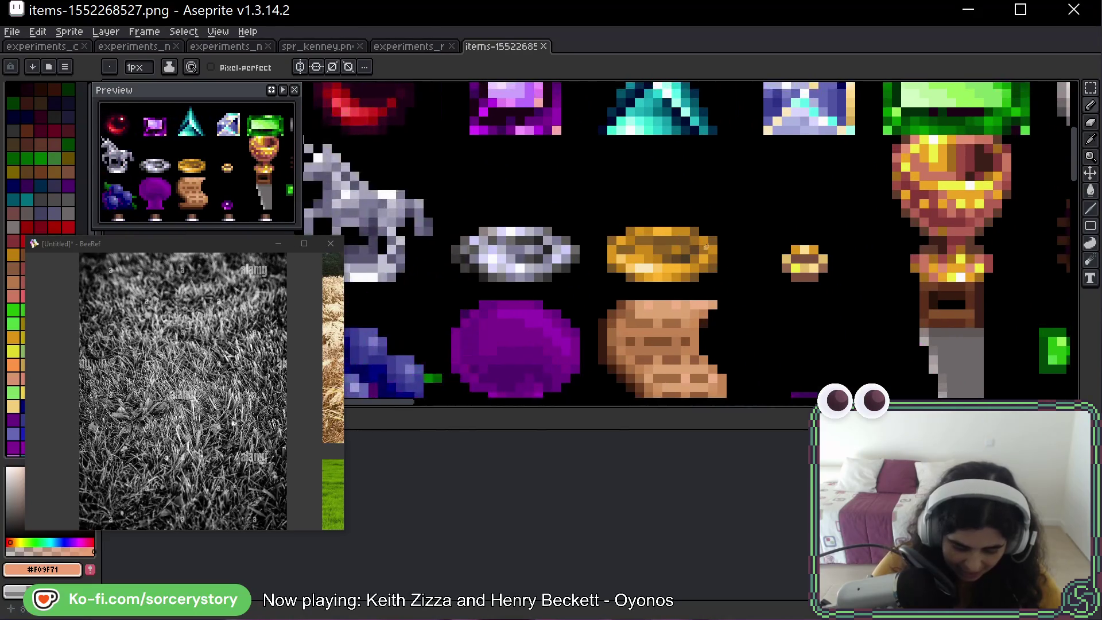
scroll(557, 275, left, 3)
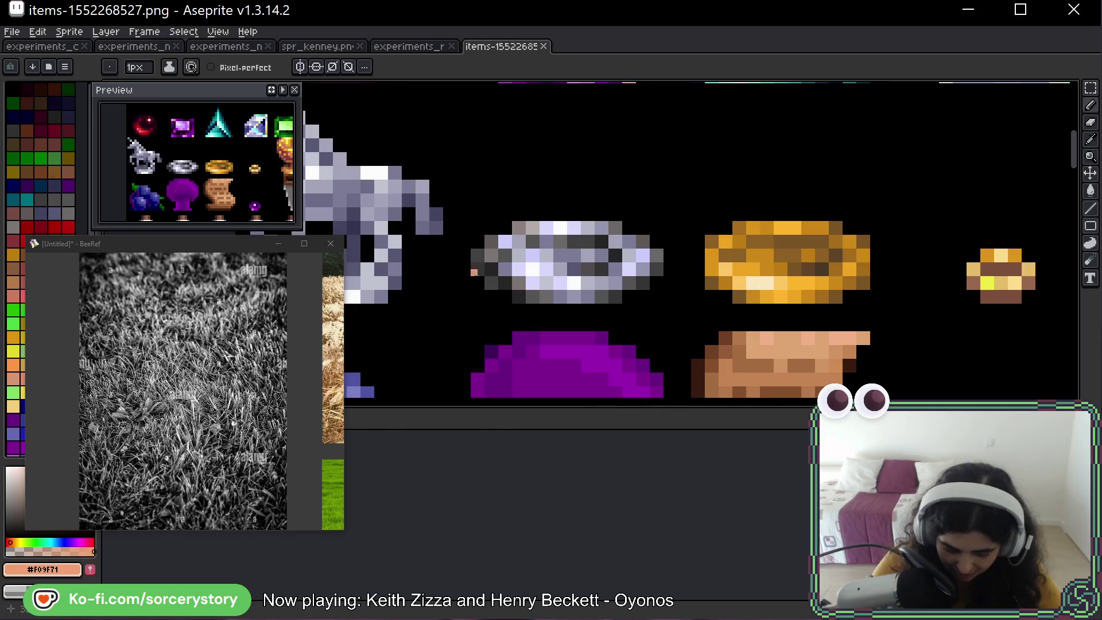
drag(813, 234, 618, 234)
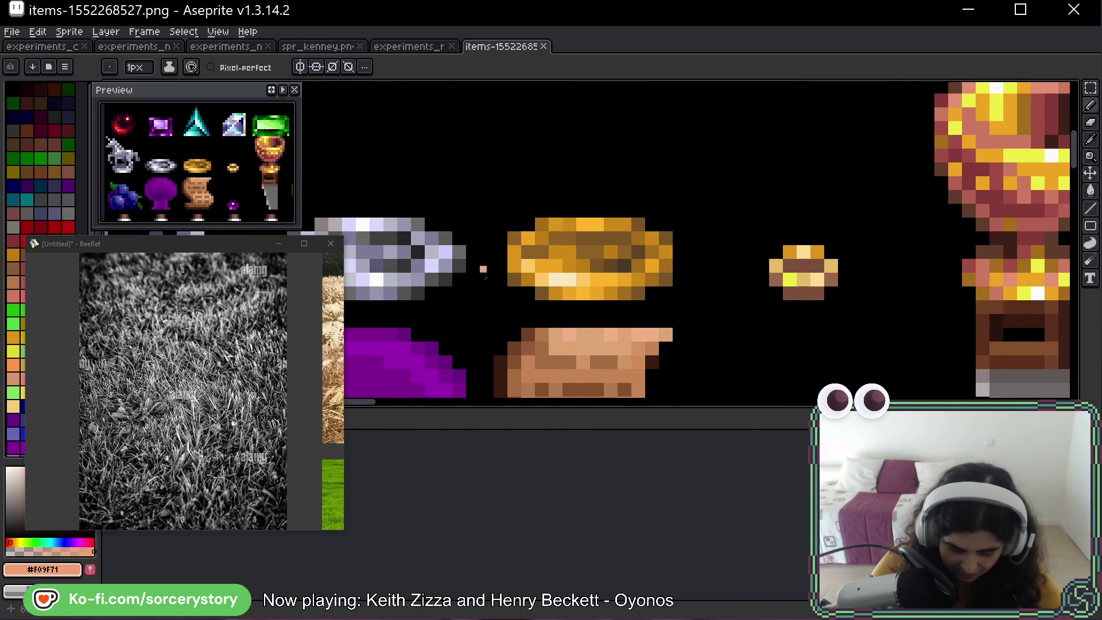
scroll(606, 258, down, 4)
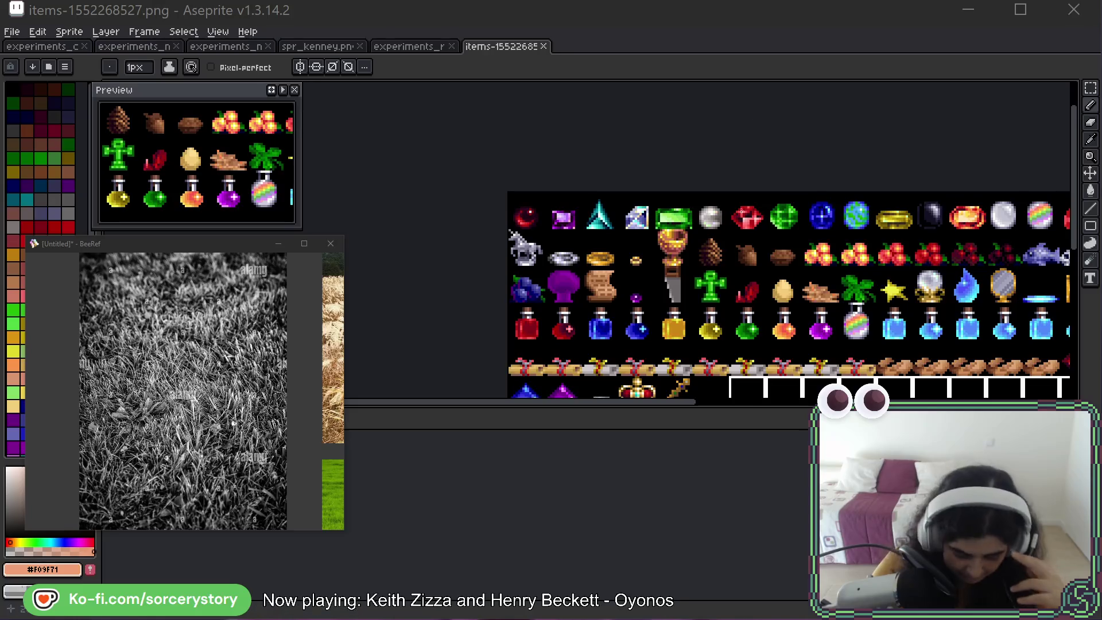
scroll(687, 228, right, 2)
scroll(559, 265, up, 4)
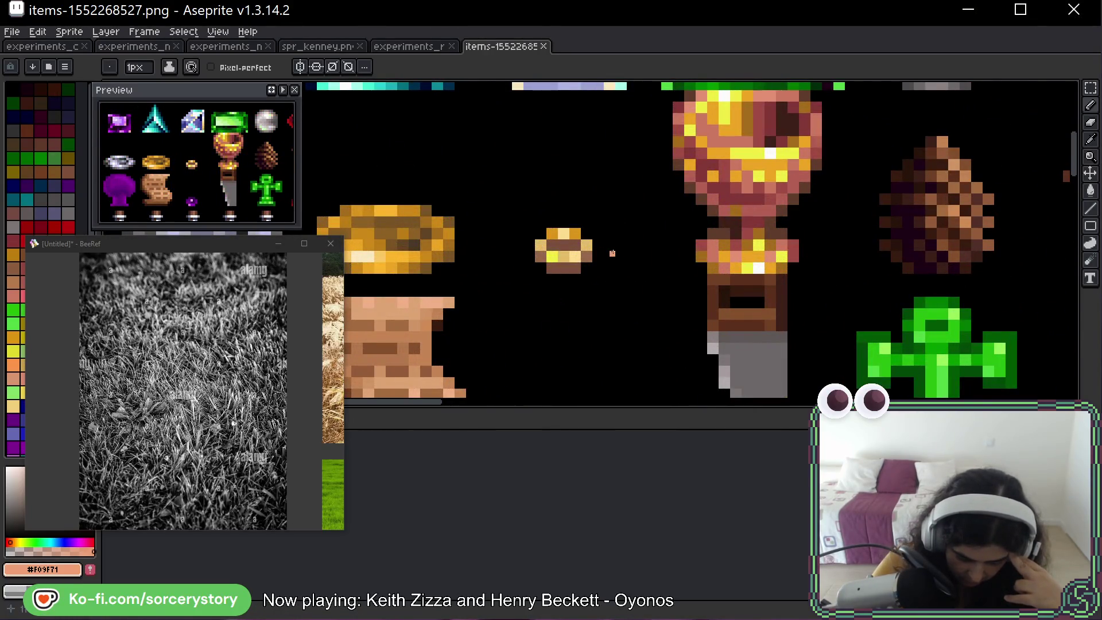
Circle the small gold coin to point it out twice, undoing each mark.
mouse_move(643, 232)
mouse_down()
mouse_move(542, 339)
mouse_move(617, 171)
mouse_up()
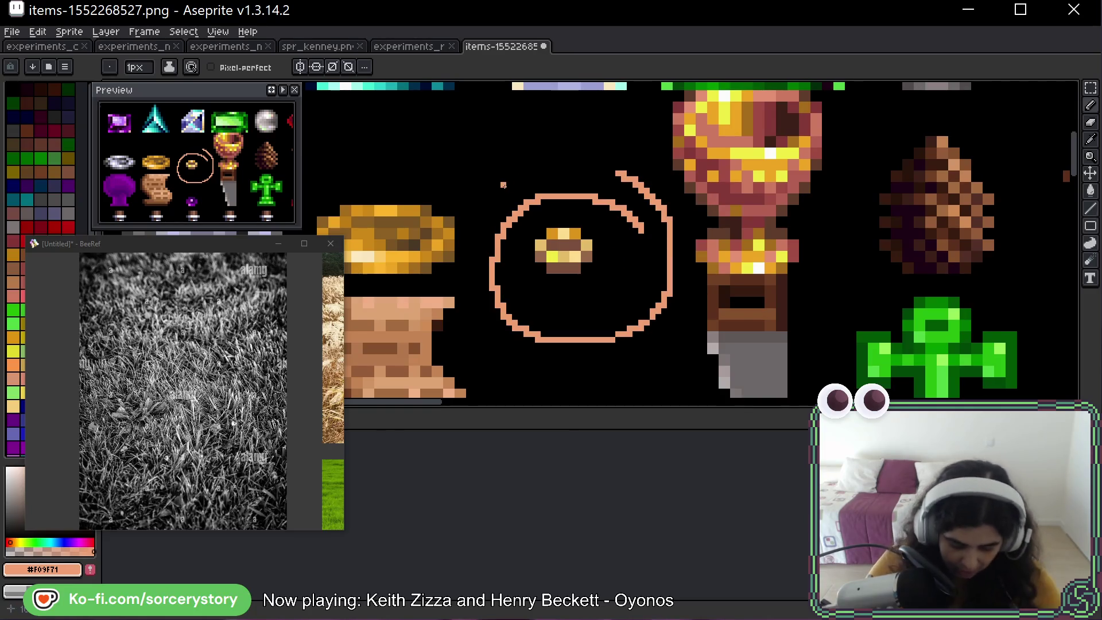
key(ctrl+z)
scroll(610, 236, down, 5)
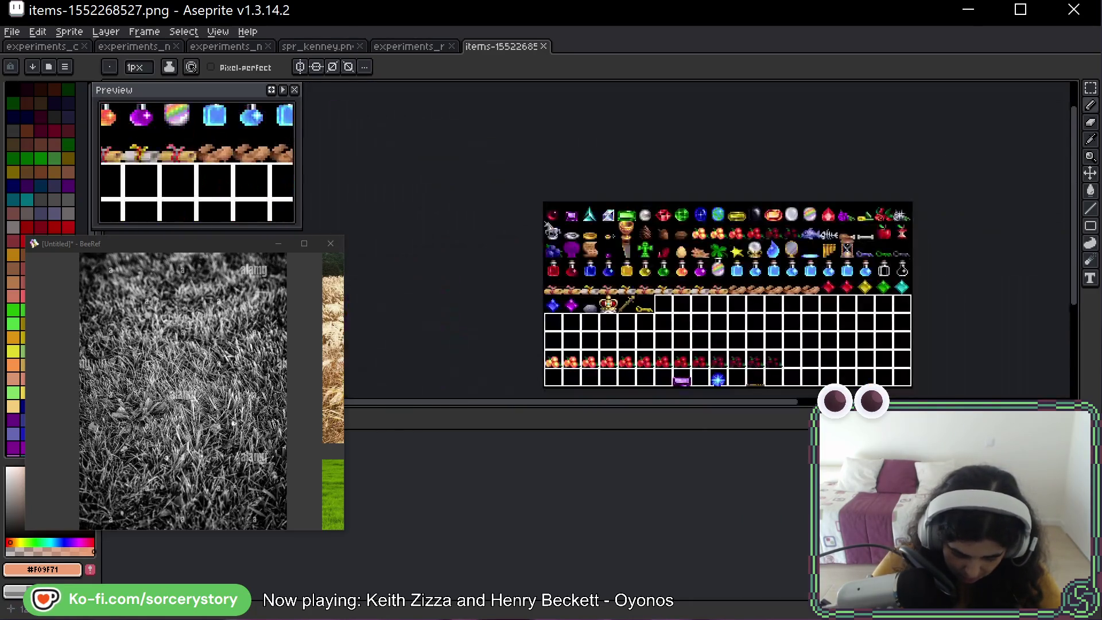
scroll(611, 236, up, 5)
mouse_move(621, 232)
mouse_down()
mouse_move(530, 247)
mouse_move(626, 195)
mouse_up()
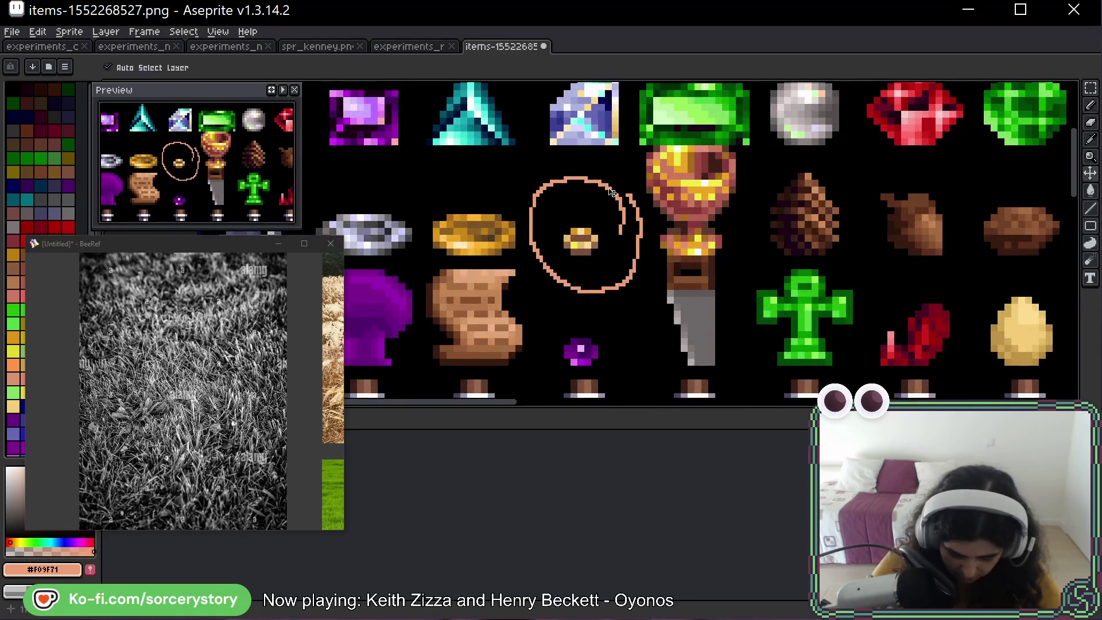
key(ctrl+z)
scroll(612, 193, down, 4)
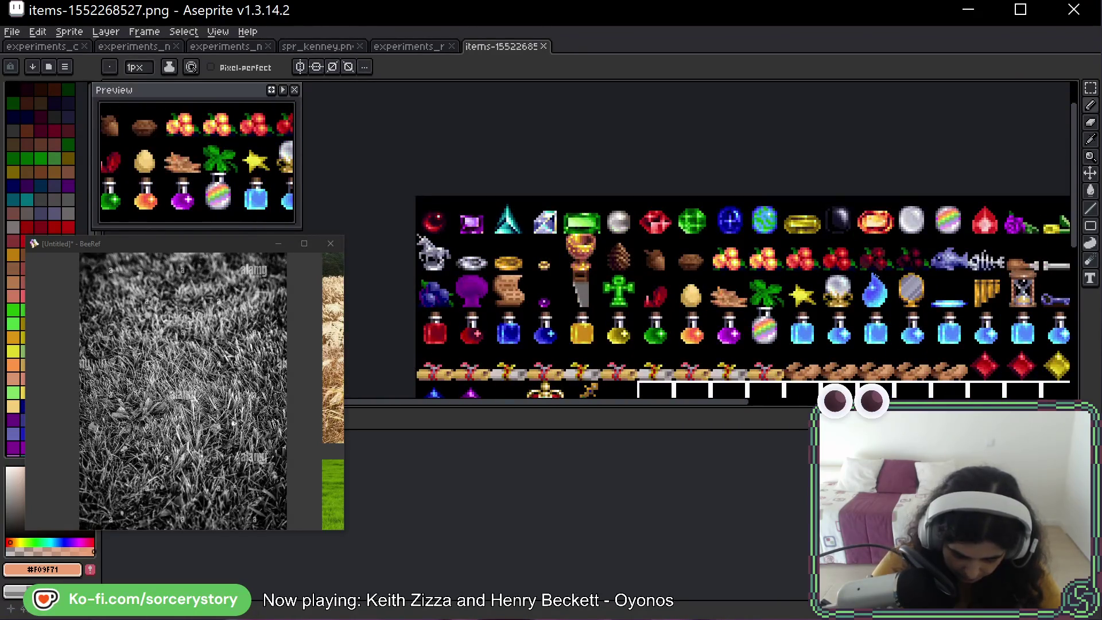
Pan across the item sheet to the crown, keys and the sheet's right end.
drag(783, 260, 593, 230)
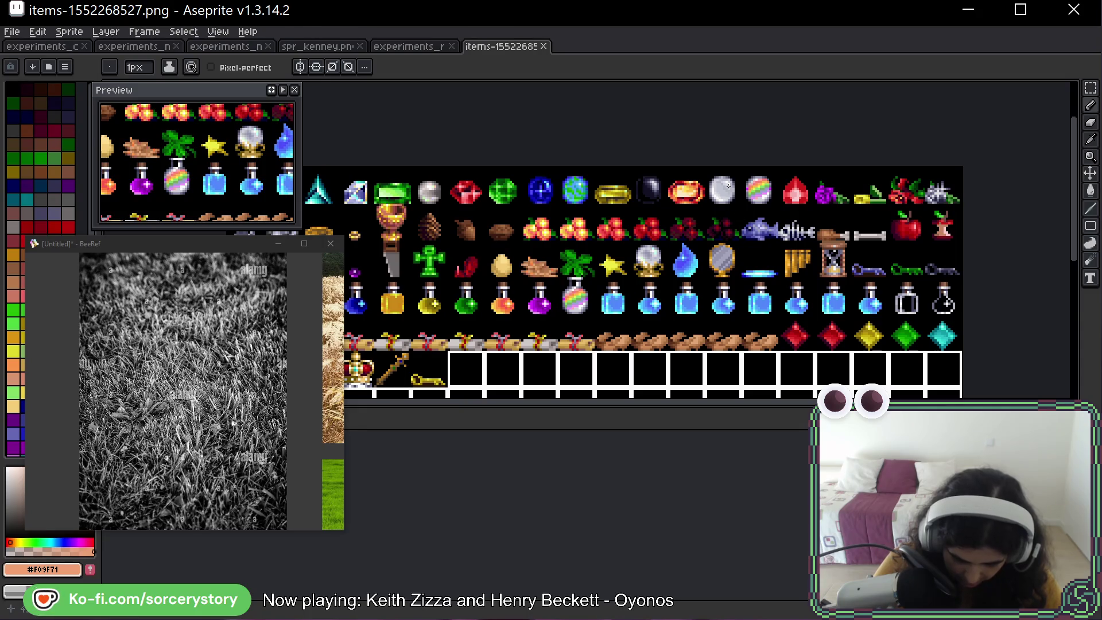
drag(742, 93, 864, 57)
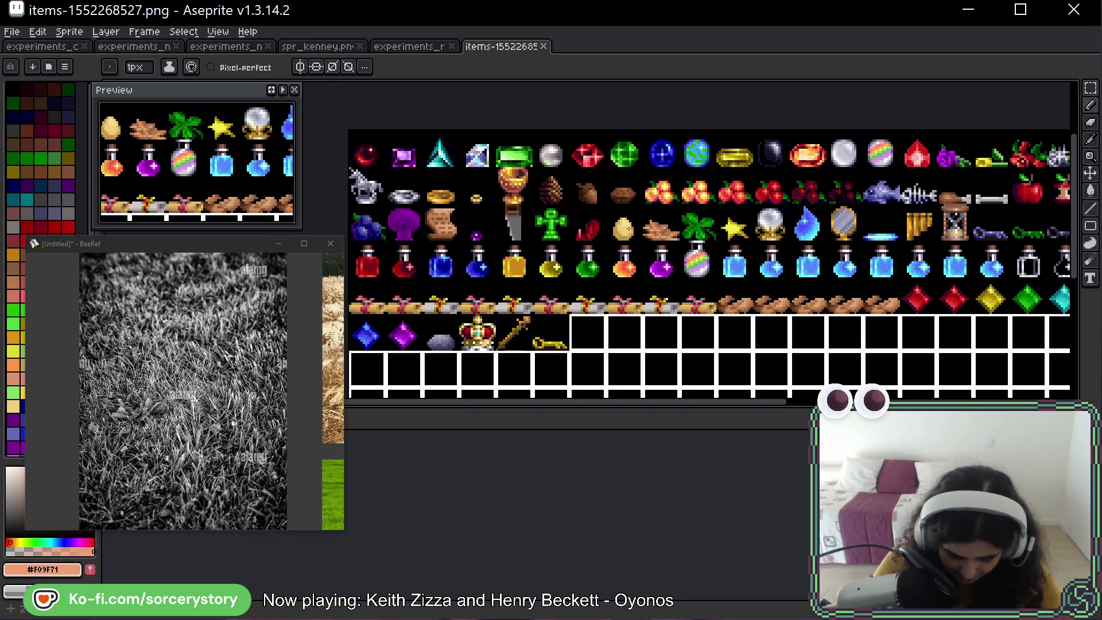
scroll(605, 243, up, 3)
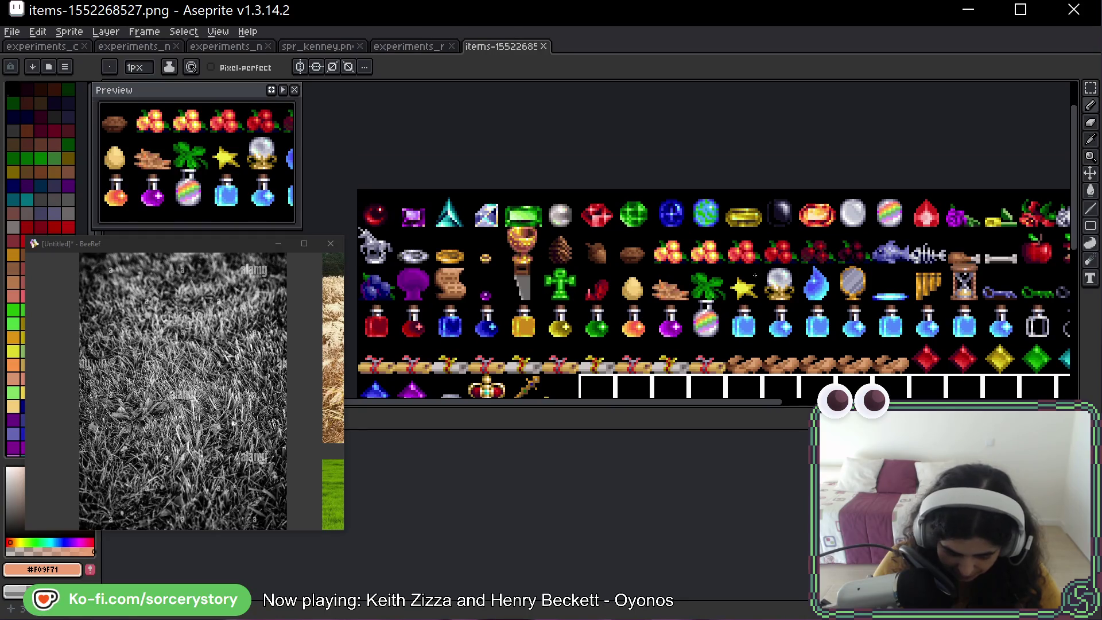
drag(824, 282, 533, 293)
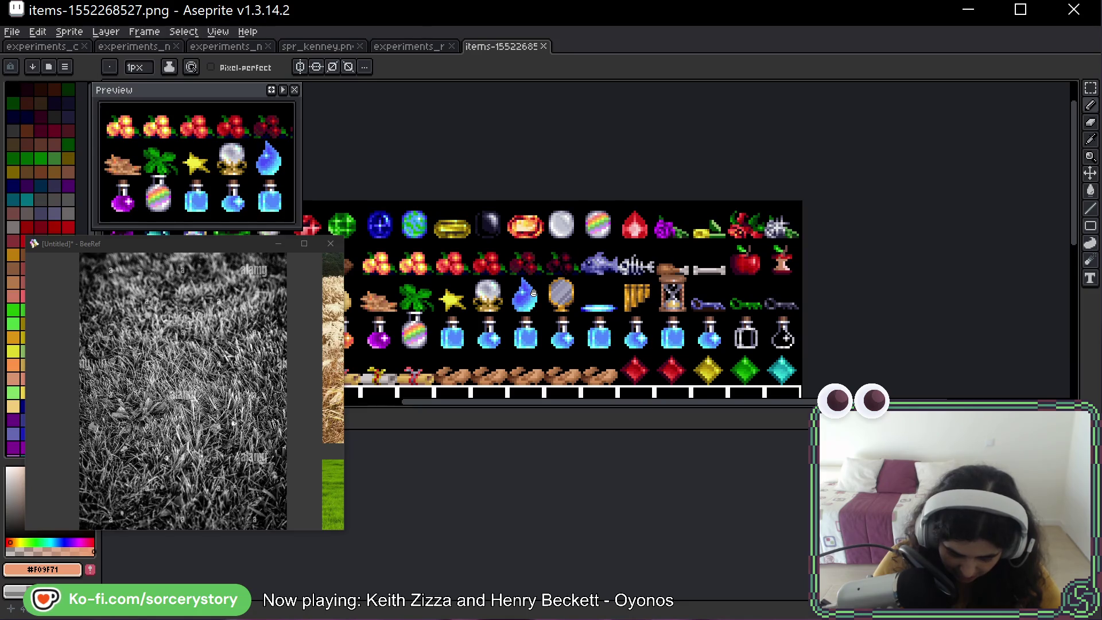
drag(533, 292, 761, 258)
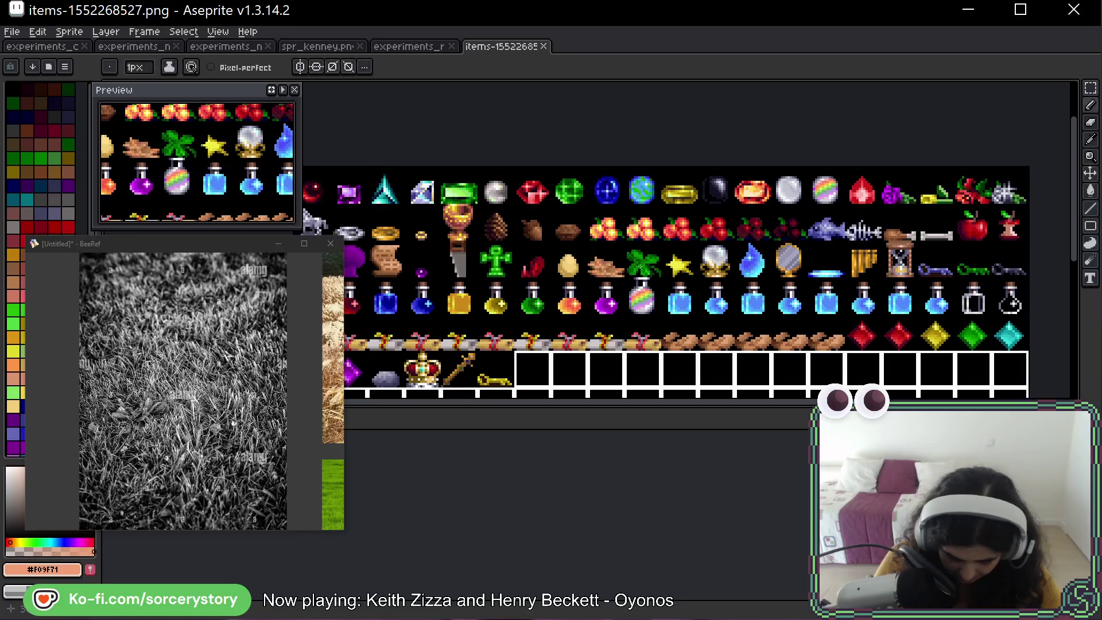
drag(543, 216, 696, 248)
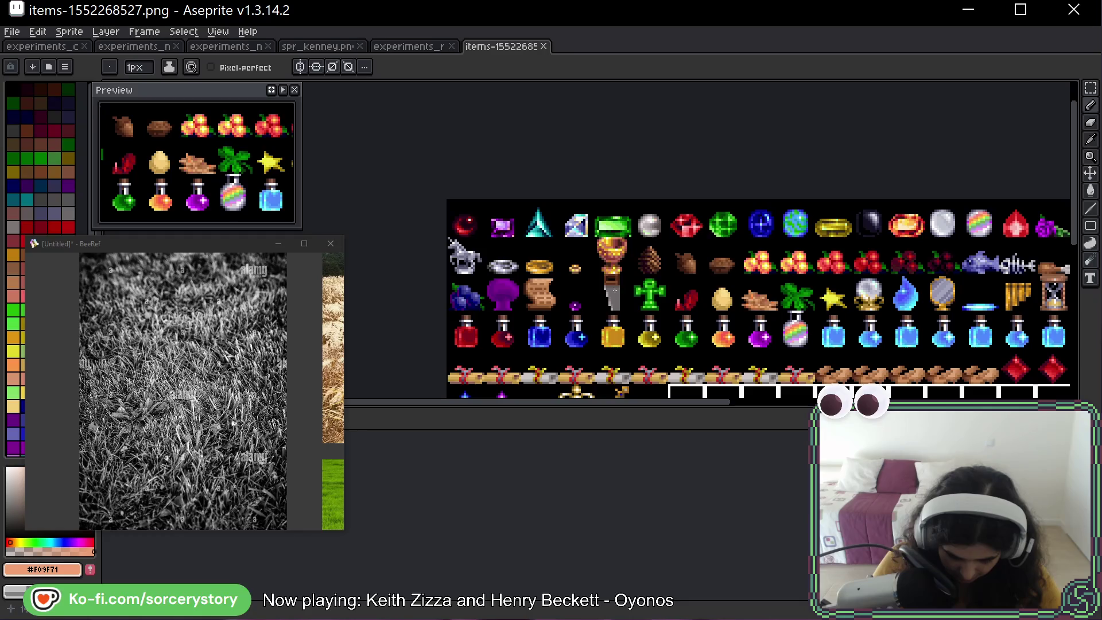
scroll(599, 297, up, 5)
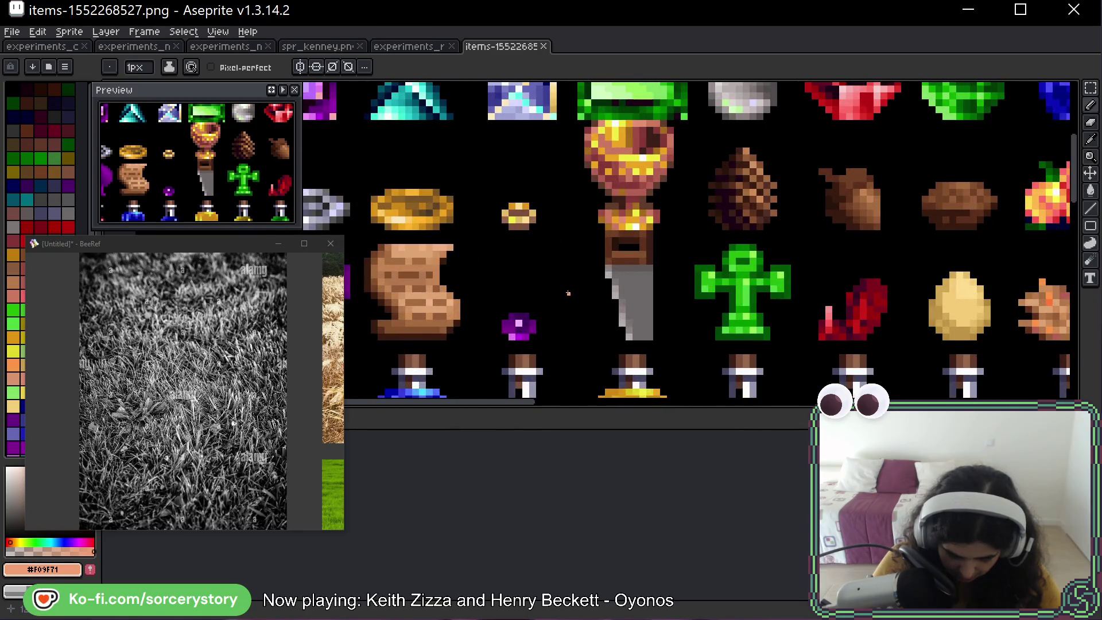
mouse_move(564, 311)
mouse_down()
mouse_move(495, 291)
mouse_move(547, 345)
mouse_move(555, 296)
mouse_up()
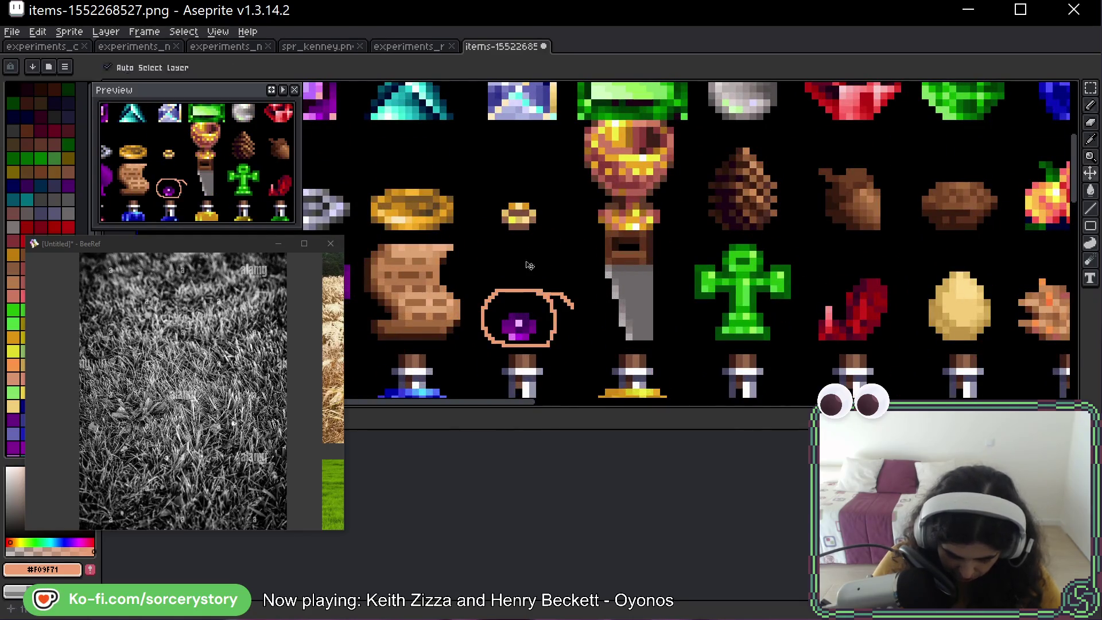
key(ctrl+z)
mouse_move(550, 232)
mouse_down()
mouse_move(476, 177)
mouse_move(552, 232)
mouse_up()
key(v)
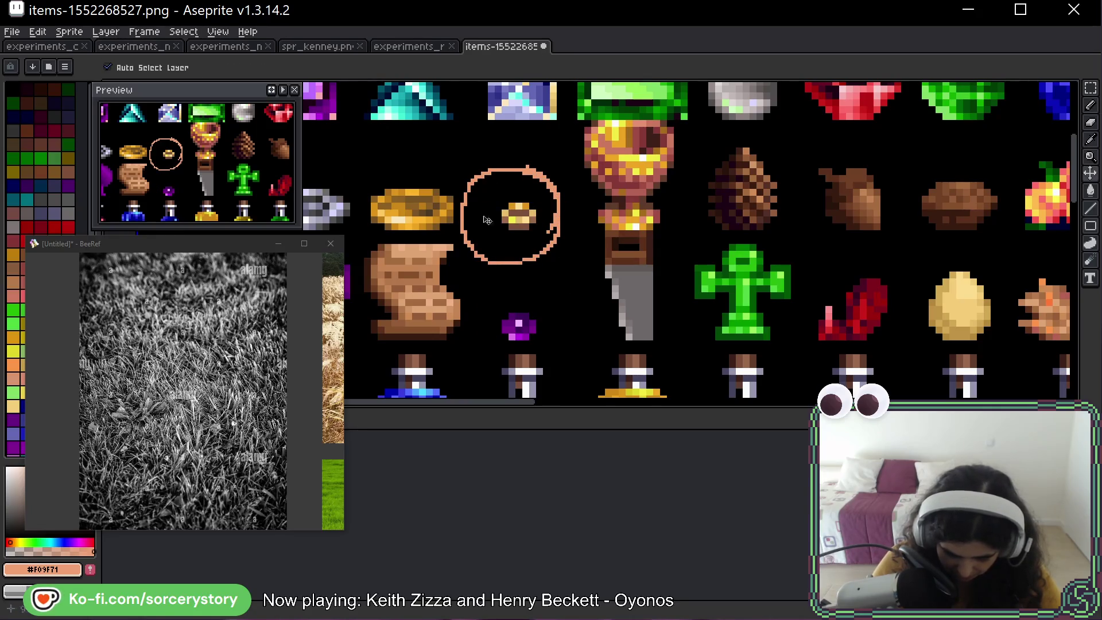
key(ctrl+z)
key(b)
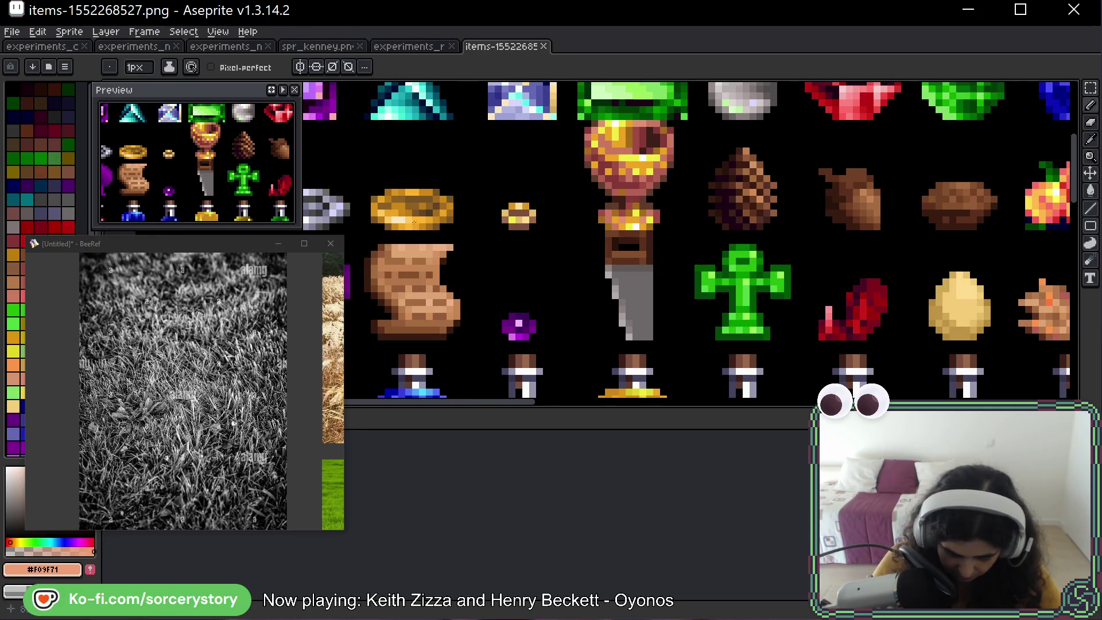
mouse_move(414, 221)
mouse_down()
mouse_move(544, 255)
mouse_move(493, 192)
mouse_move(535, 268)
mouse_move(756, 223)
mouse_up()
key(ctrl+z)
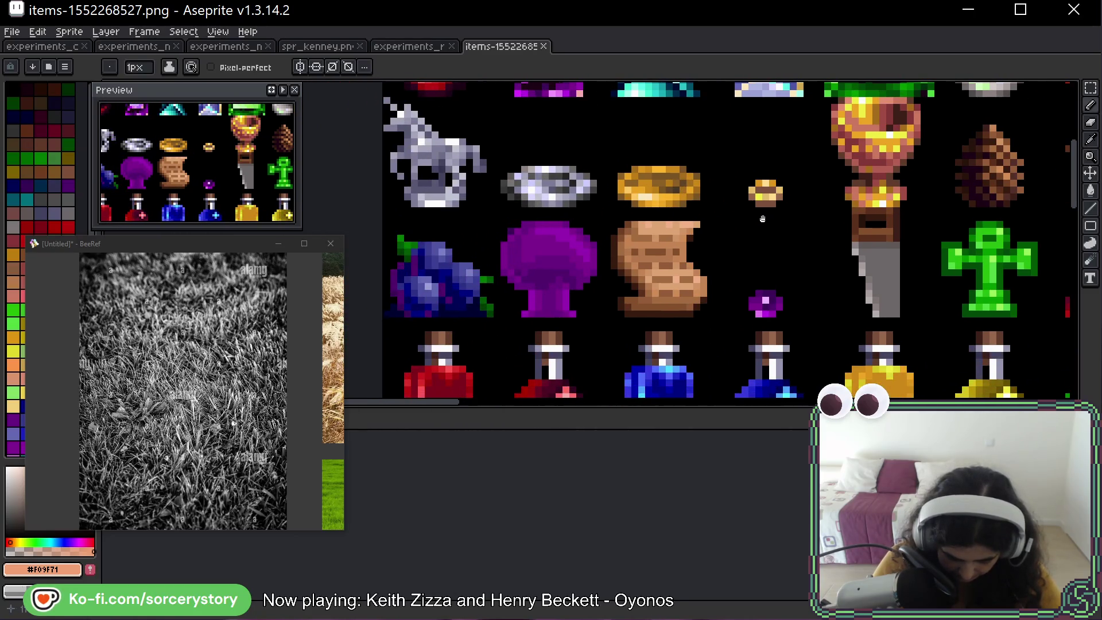
mouse_move(624, 280)
mouse_down()
mouse_move(560, 183)
mouse_move(631, 270)
mouse_up()
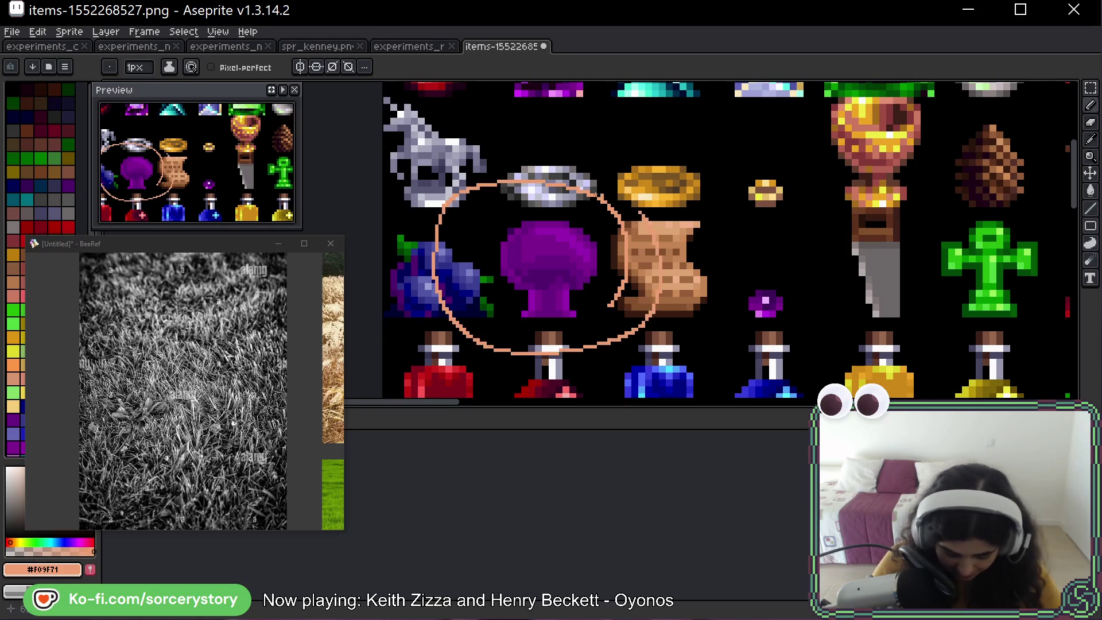
key(ctrl+z)
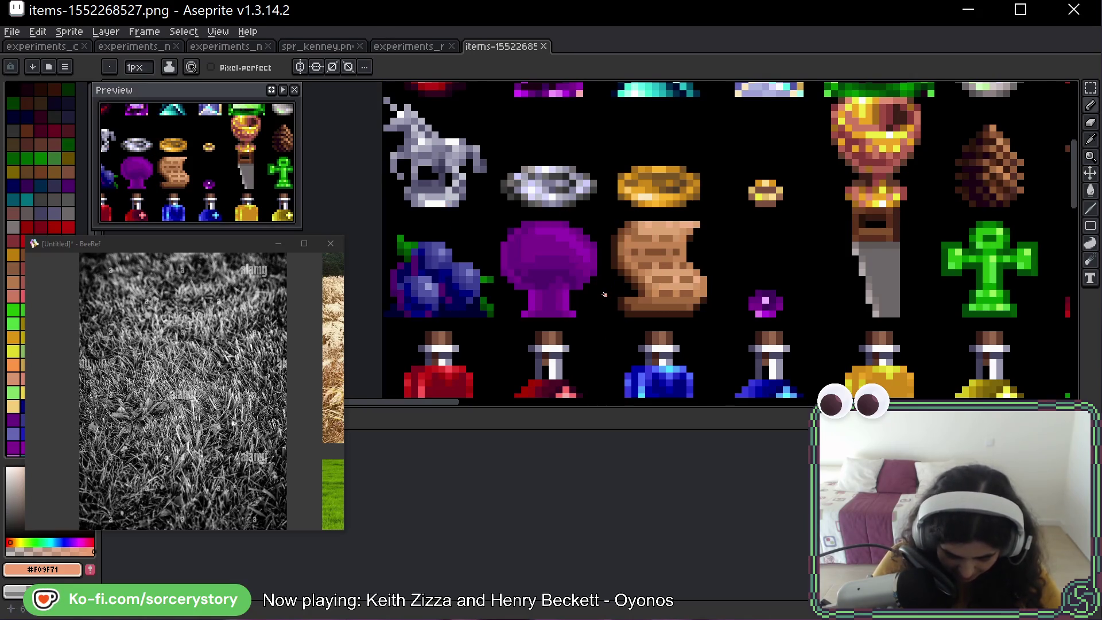
mouse_move(600, 319)
mouse_down()
mouse_move(480, 241)
mouse_move(614, 285)
mouse_up()
key(ctrl+z)
scroll(614, 285, down, 3)
drag(864, 282, 791, 295)
scroll(574, 247, up, 4)
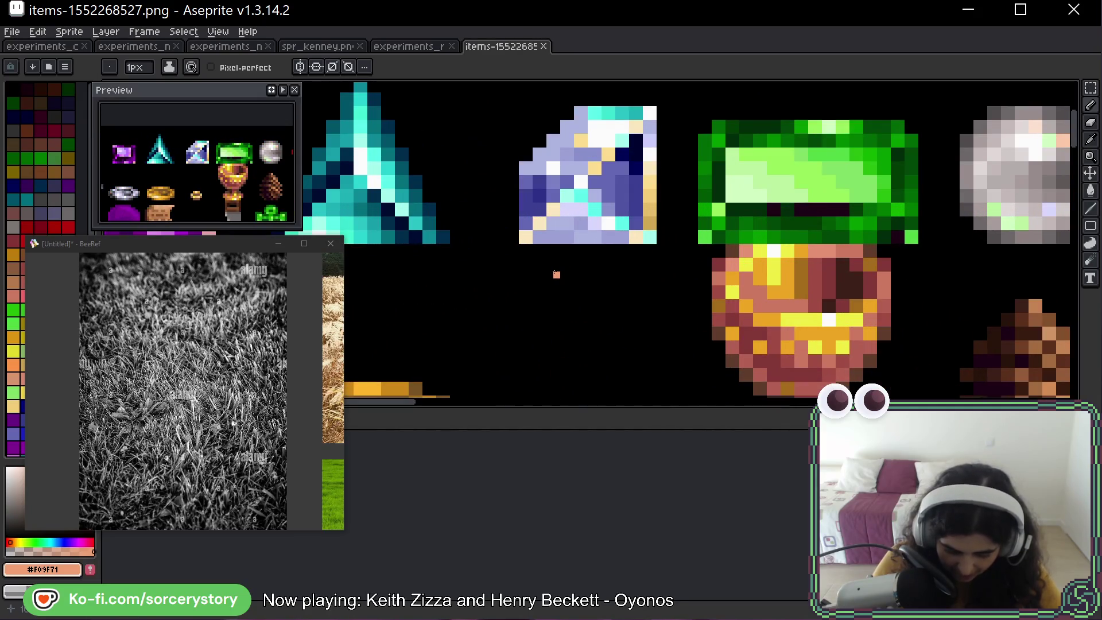
scroll(519, 270, down, 2)
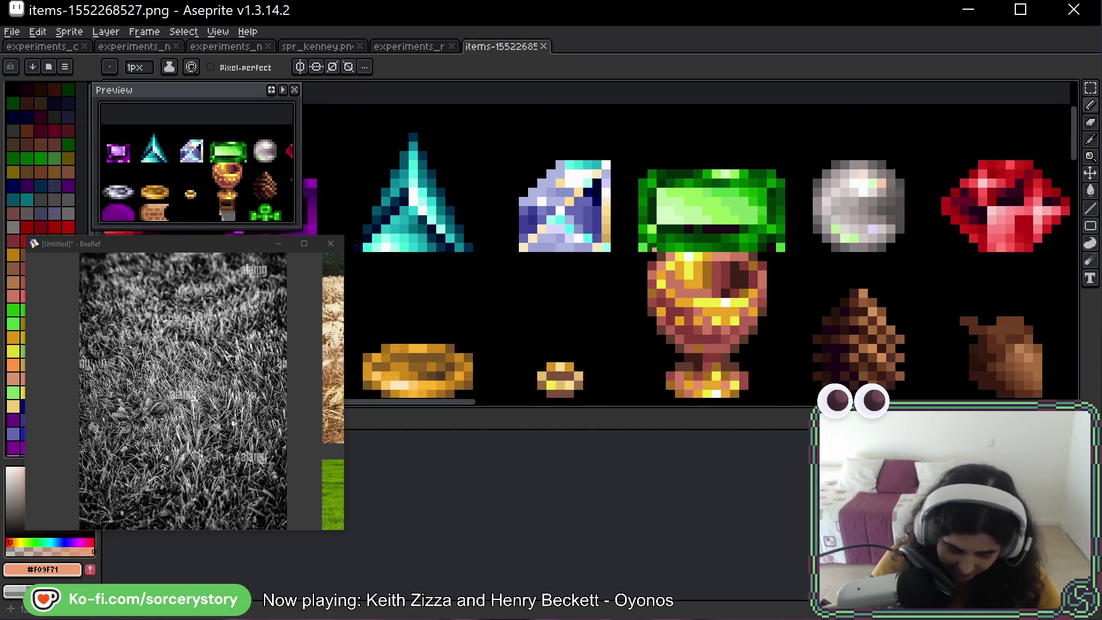
drag(834, 268, 550, 231)
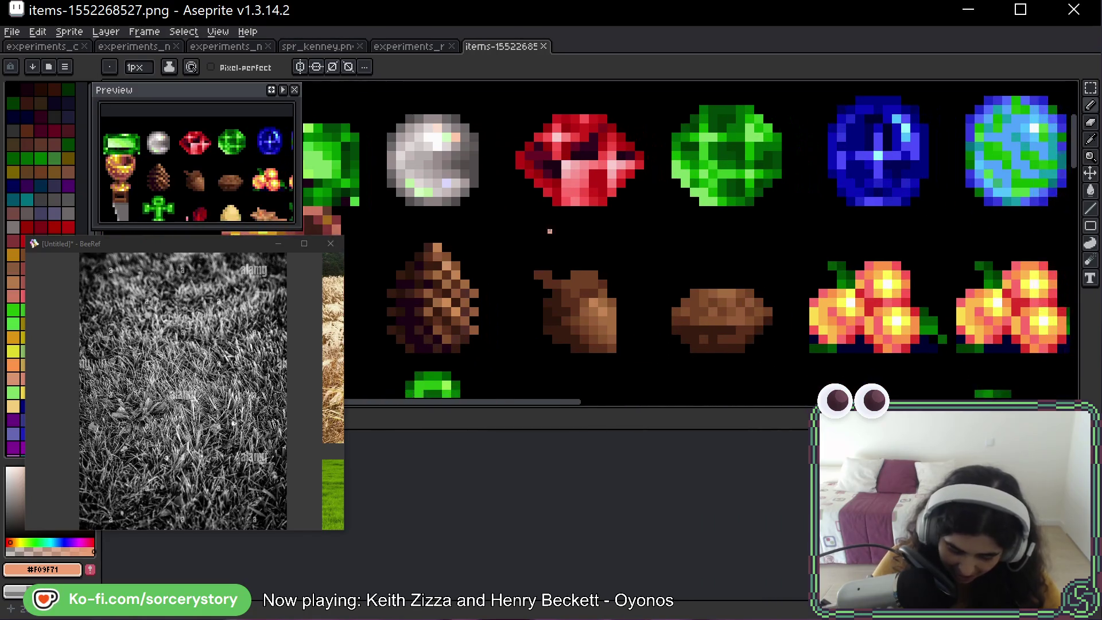
scroll(760, 261, down, 2)
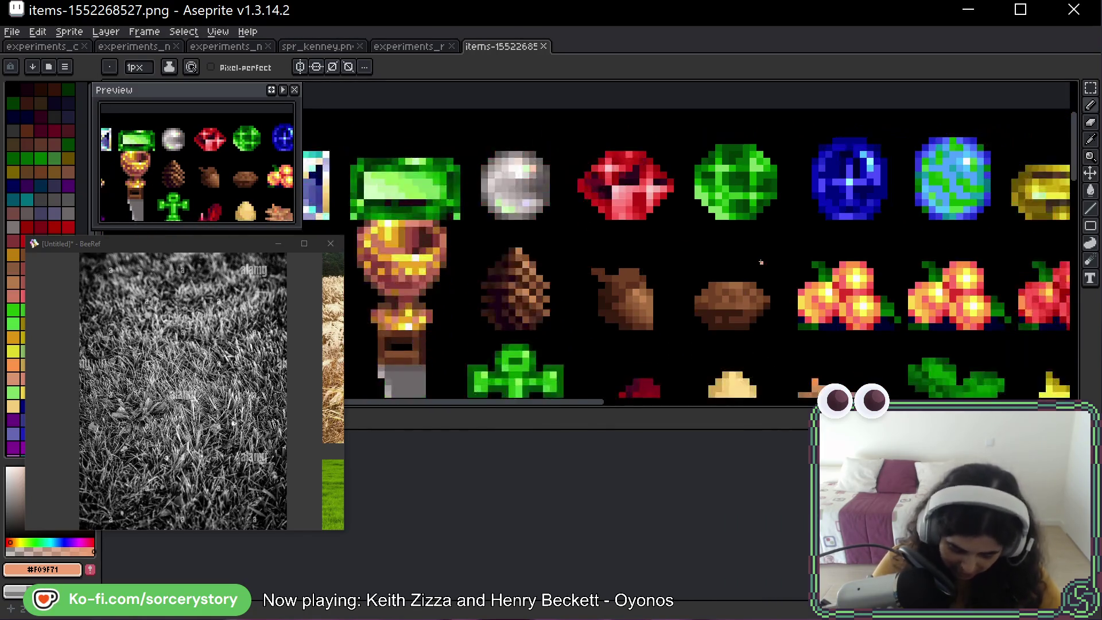
drag(726, 313, 649, 204)
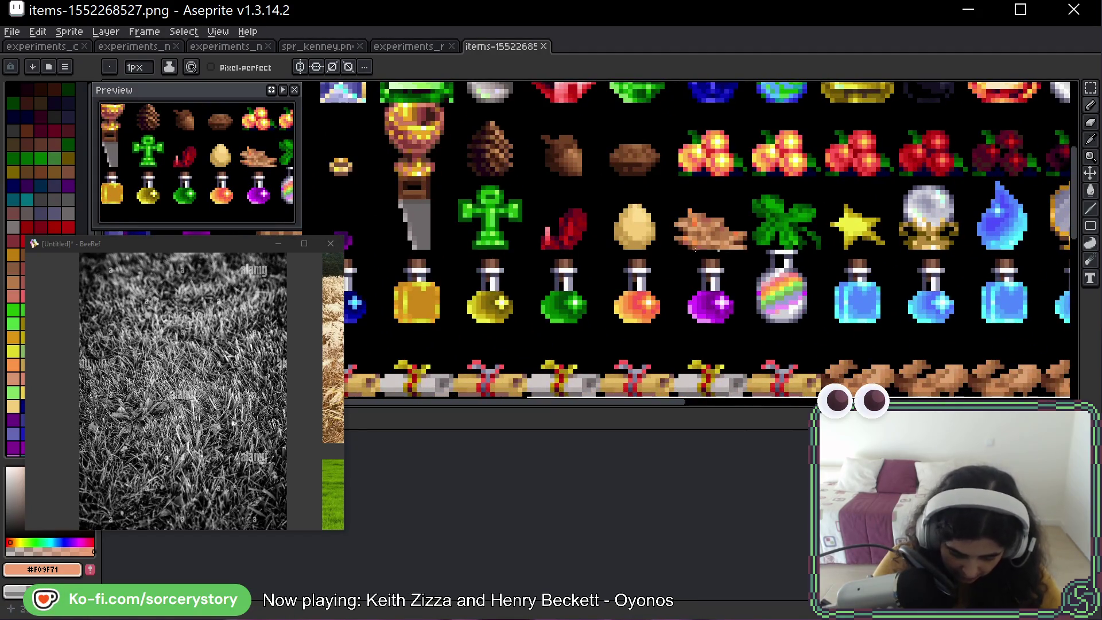
scroll(695, 250, left, 5)
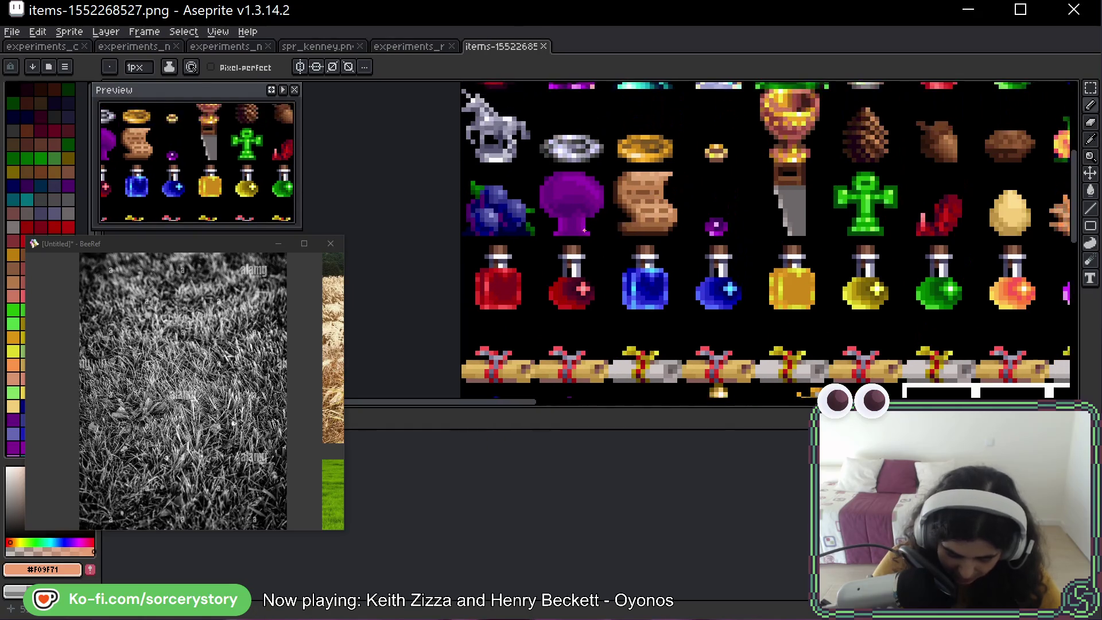
mouse_move(599, 235)
mouse_down()
mouse_move(519, 178)
mouse_move(620, 189)
mouse_up()
key(ctrl+z)
drag(606, 244, 617, 183)
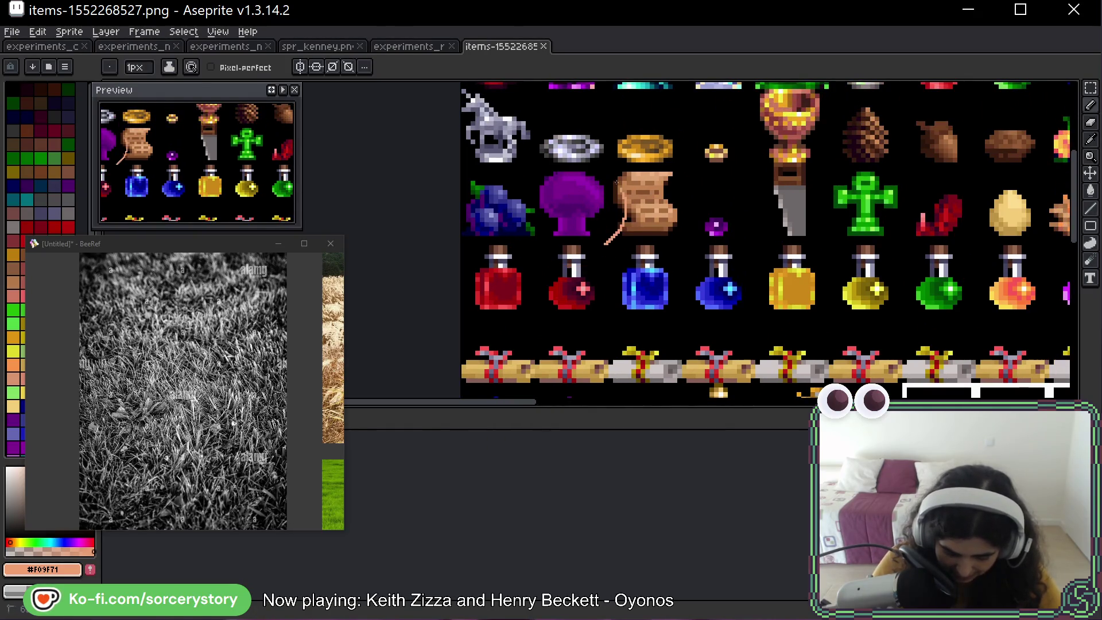
drag(603, 270, 608, 264)
key(ctrl+z)
key(ctrl+z)
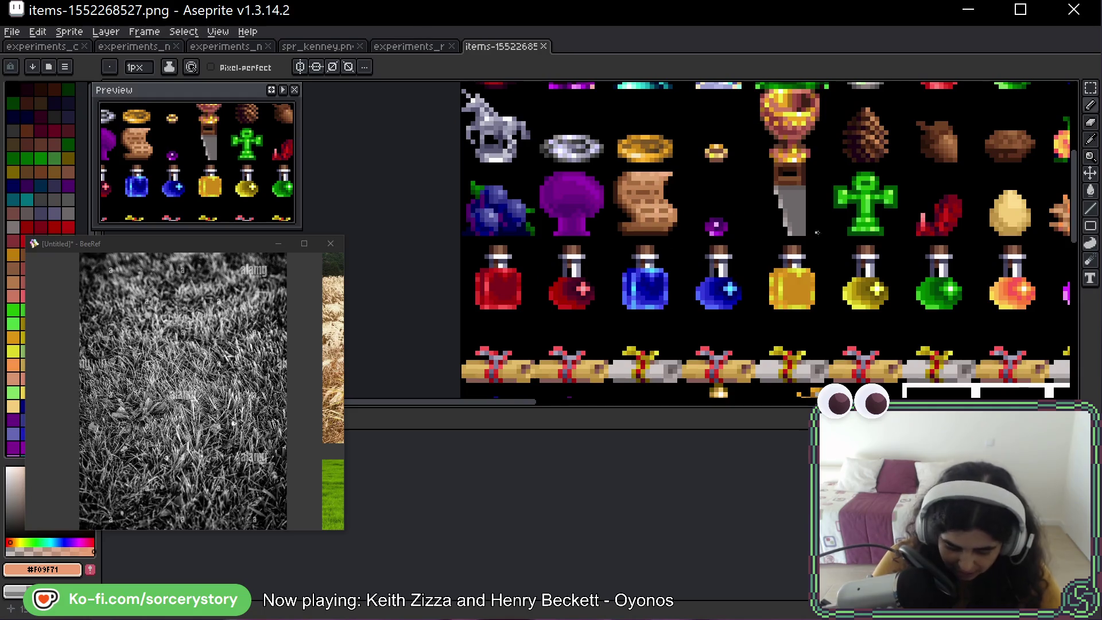
mouse_move(898, 280)
mouse_down()
mouse_move(791, 206)
mouse_move(879, 221)
mouse_up()
drag(731, 173, 698, 337)
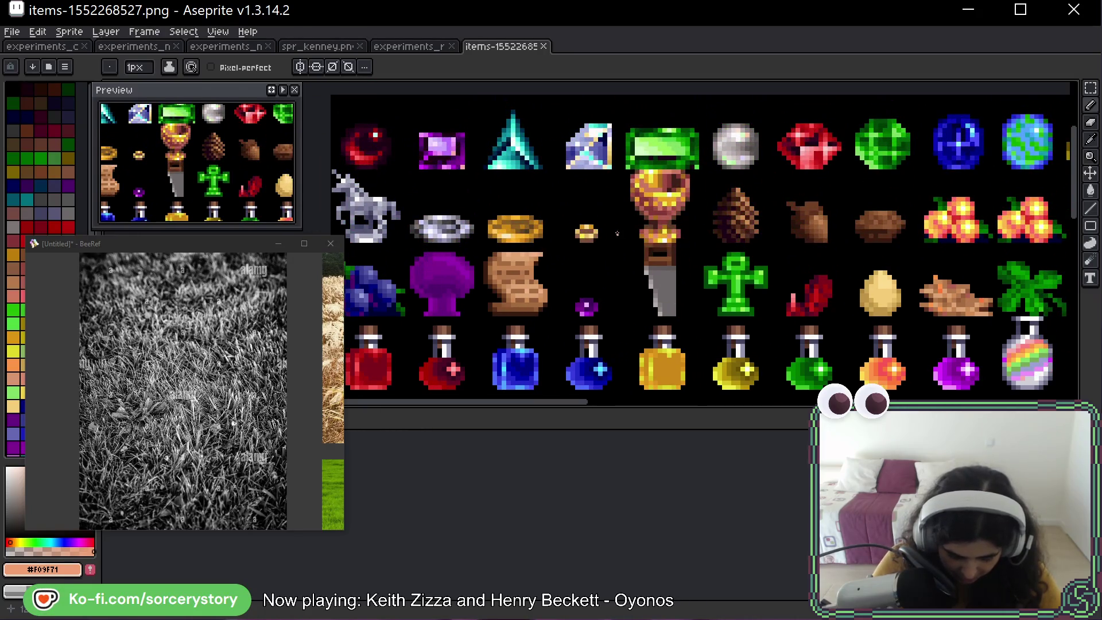
key(ctrl+shift+Tab)
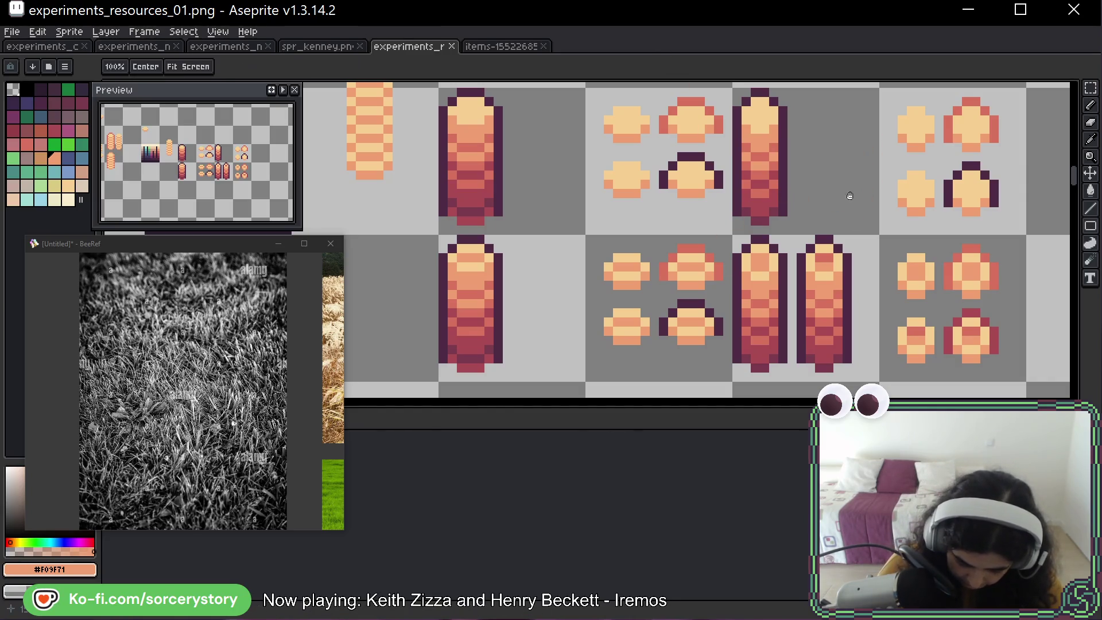
Close the items-1552268527.png tab, leaving the resources sheet open.
drag(855, 175, 819, 183)
scroll(820, 184, down, 1)
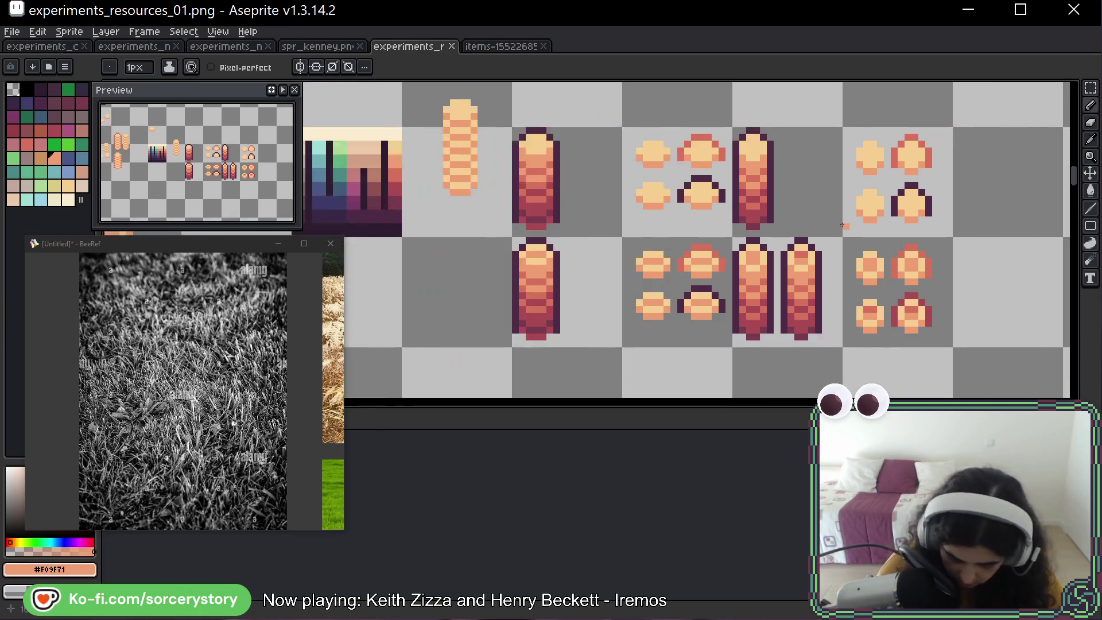
scroll(844, 226, down, 1)
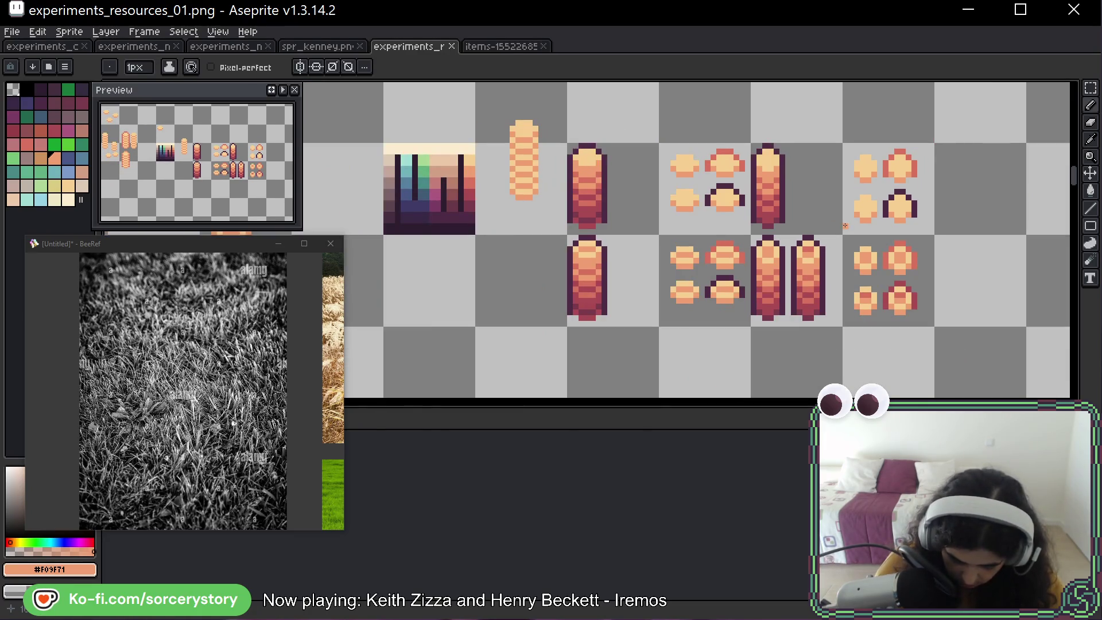
scroll(845, 226, up, 2)
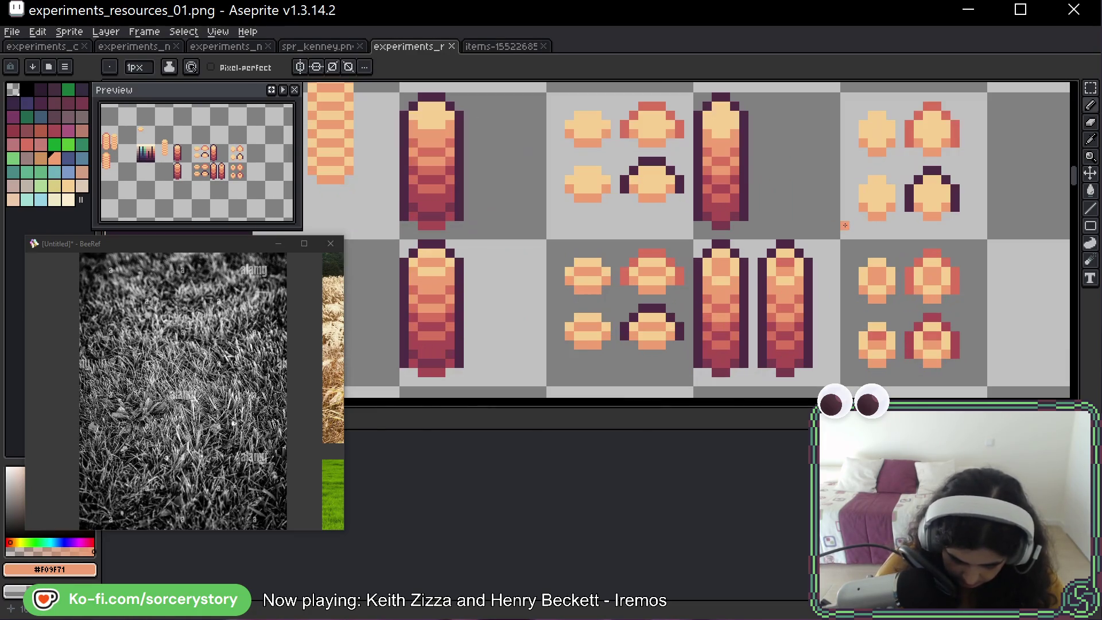
click(544, 48)
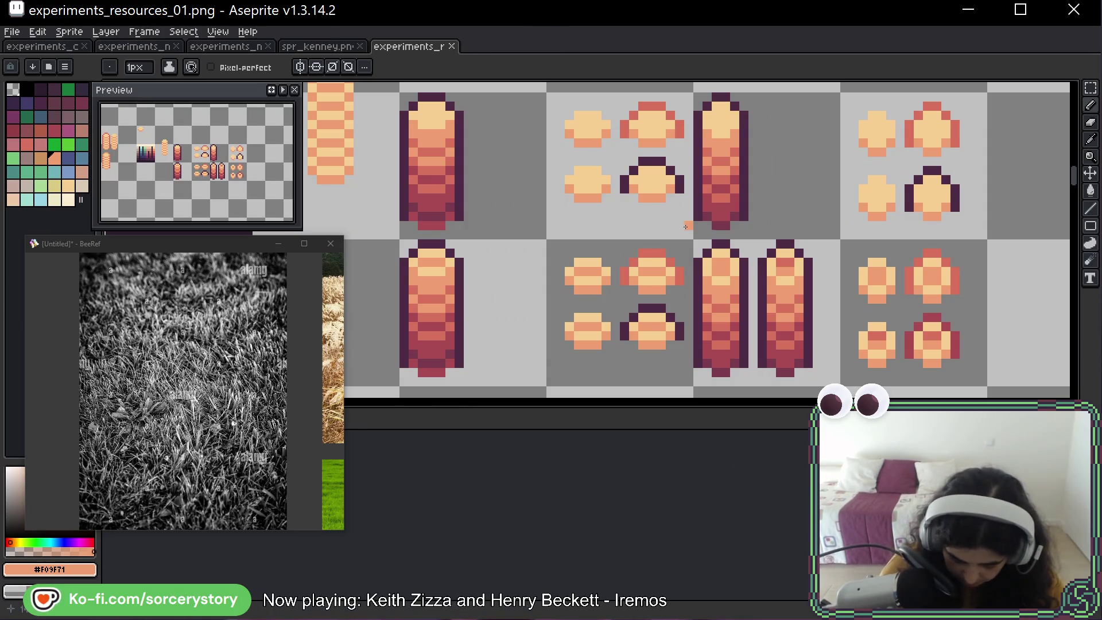
Eyedrop the pale cream #fcecd1 from a cross piece as the drawing colour.
drag(808, 233, 740, 241)
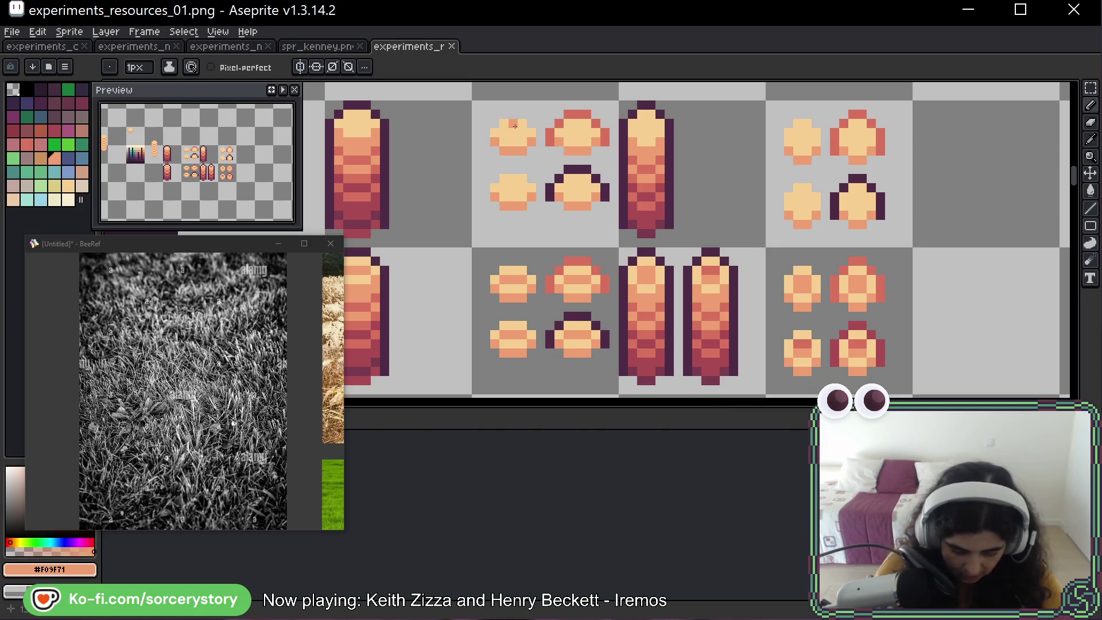
scroll(743, 165, up, 3)
scroll(856, 216, left, 6)
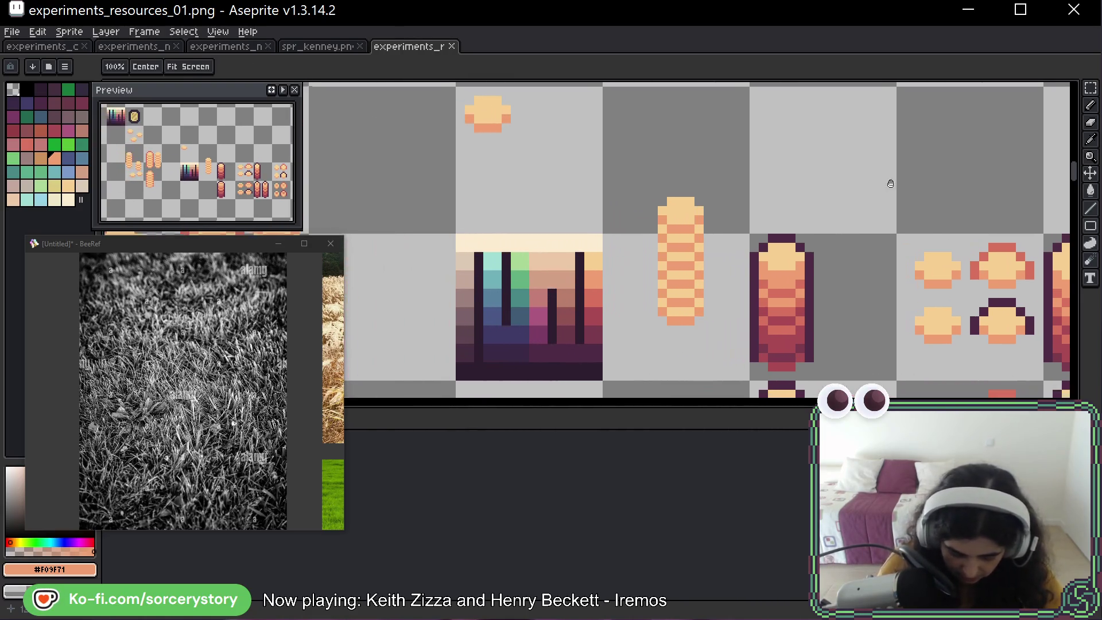
key(alt)
alt+click(588, 237)
Pan back to the sprite block and undo a pale test stroke.
drag(897, 247, 684, 120)
drag(871, 229, 838, 171)
scroll(818, 230, left, 2)
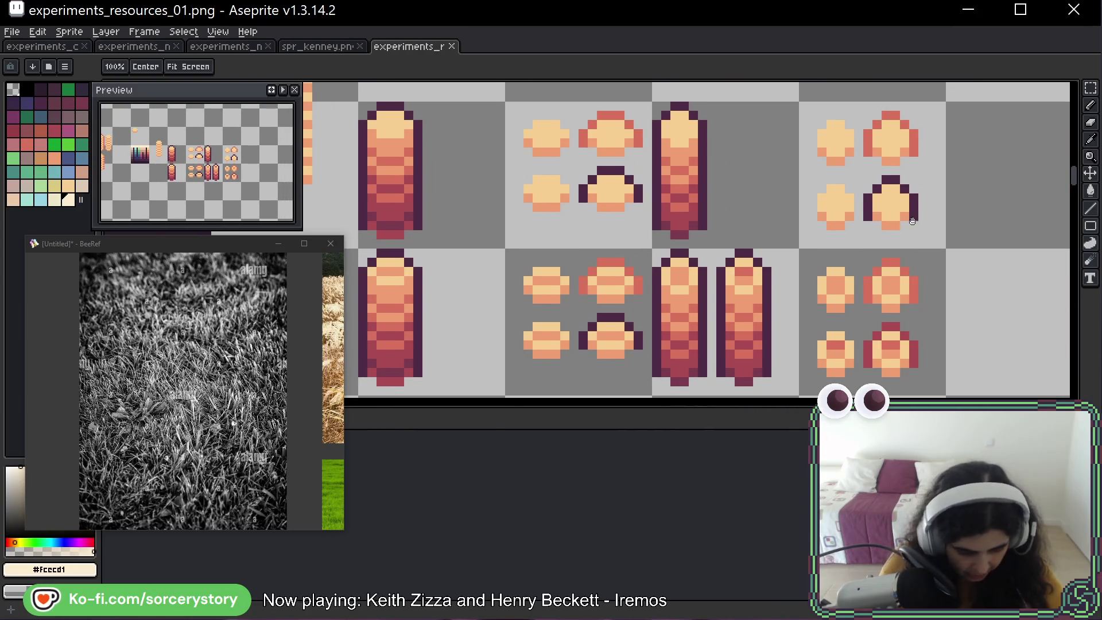
scroll(803, 184, left, 4)
drag(849, 168, 848, 217)
key(ctrl+z)
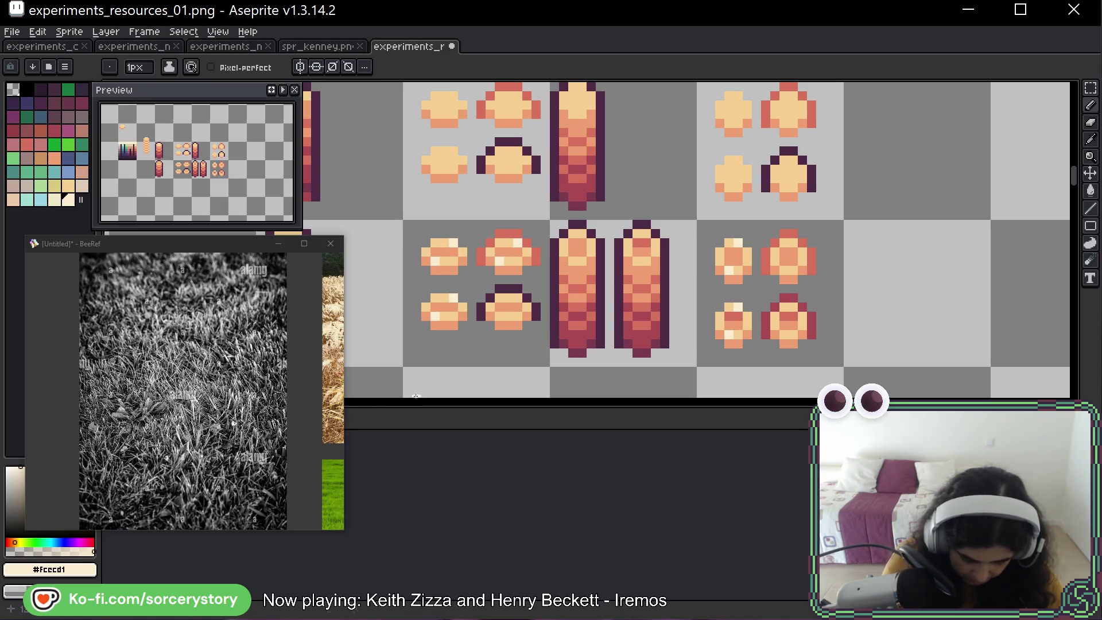
Try light highlight pixels on the cross pieces, then undo them.
key(ctrl)
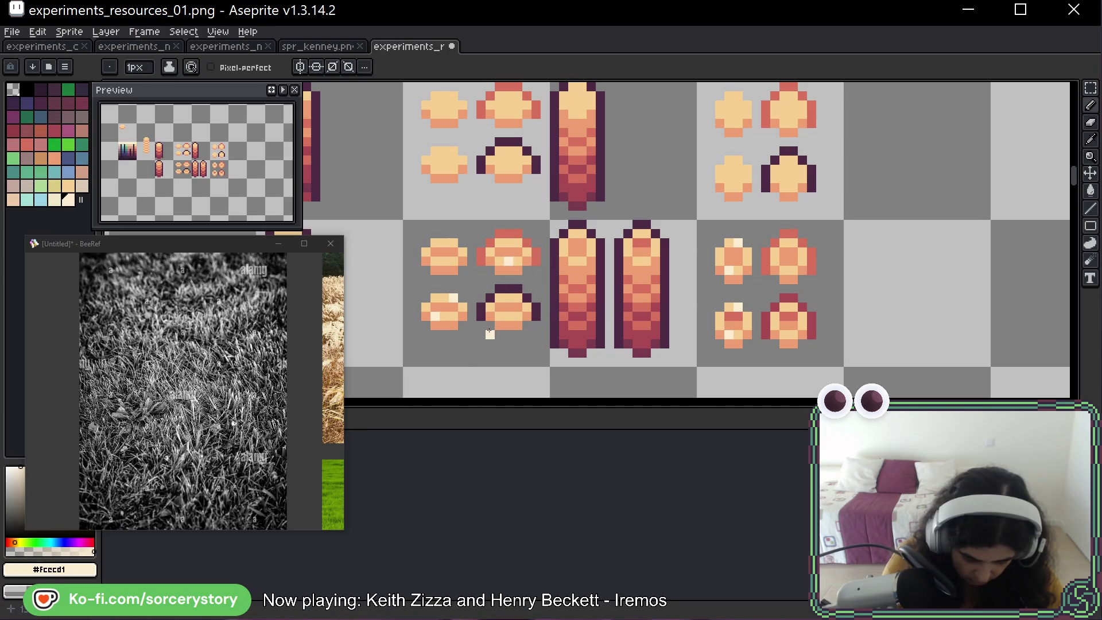
click(444, 243)
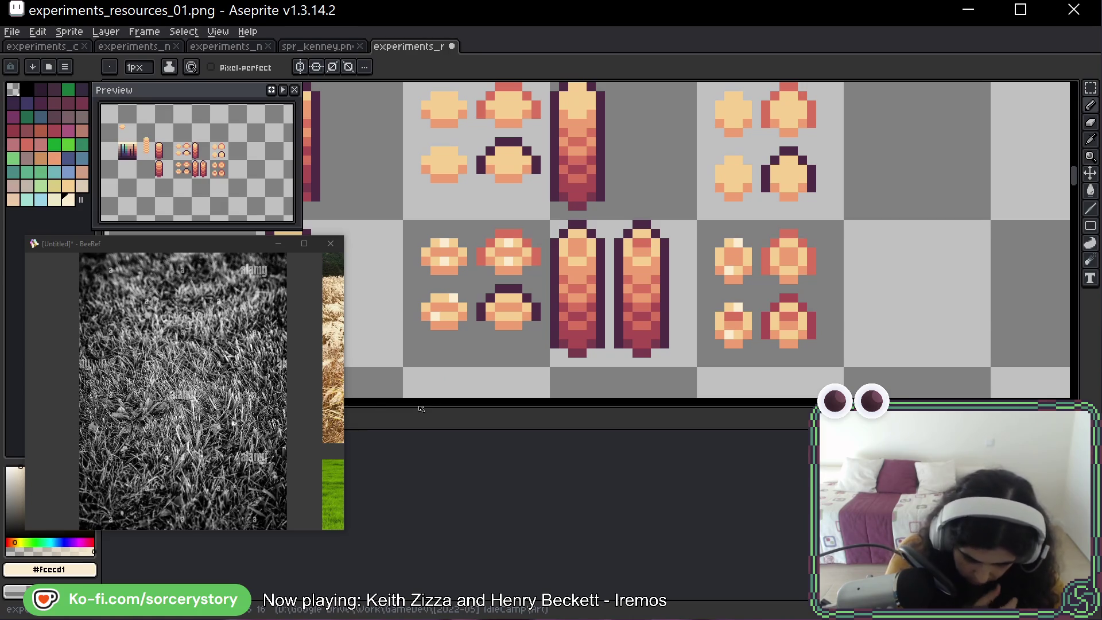
key(ctrl+z)
key(ctrl+z)
key(ctrl+z)
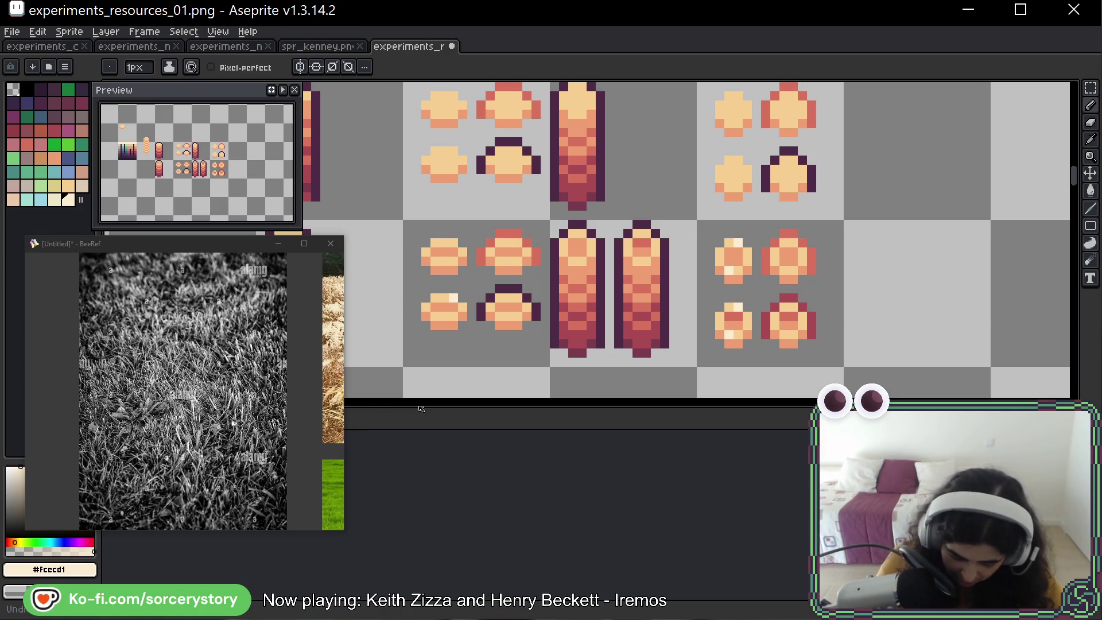
key(ctrl+z)
key(ctrl+z)
key(ctrl+z)
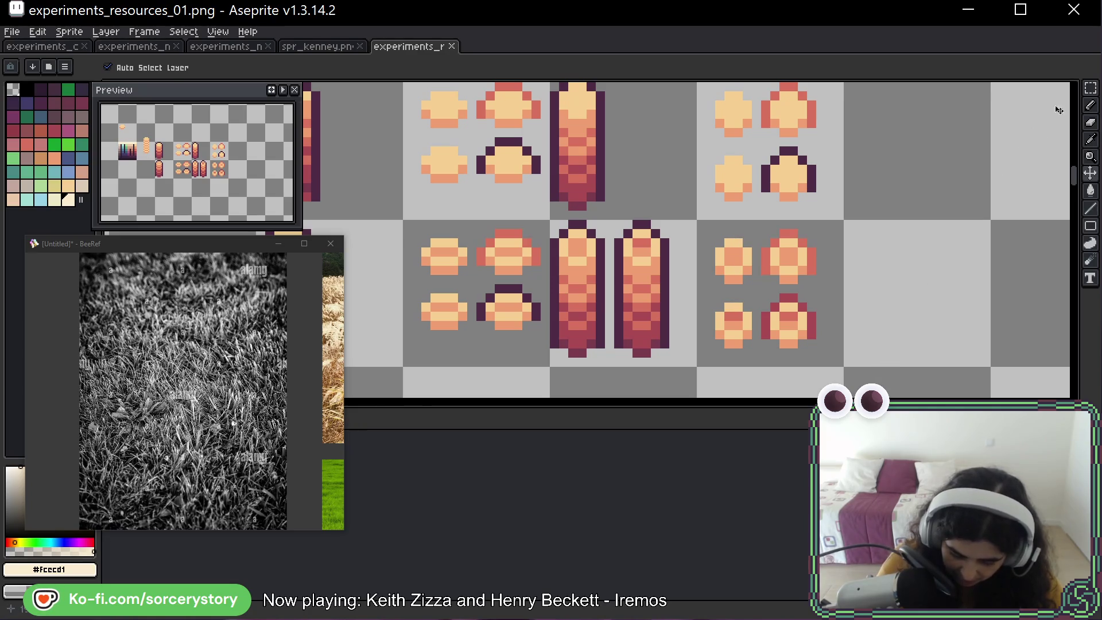
Marquee the stacks-and-cross-pieces block, copy, paste and place the copy to its right.
click(1090, 87)
scroll(676, 245, down, 3)
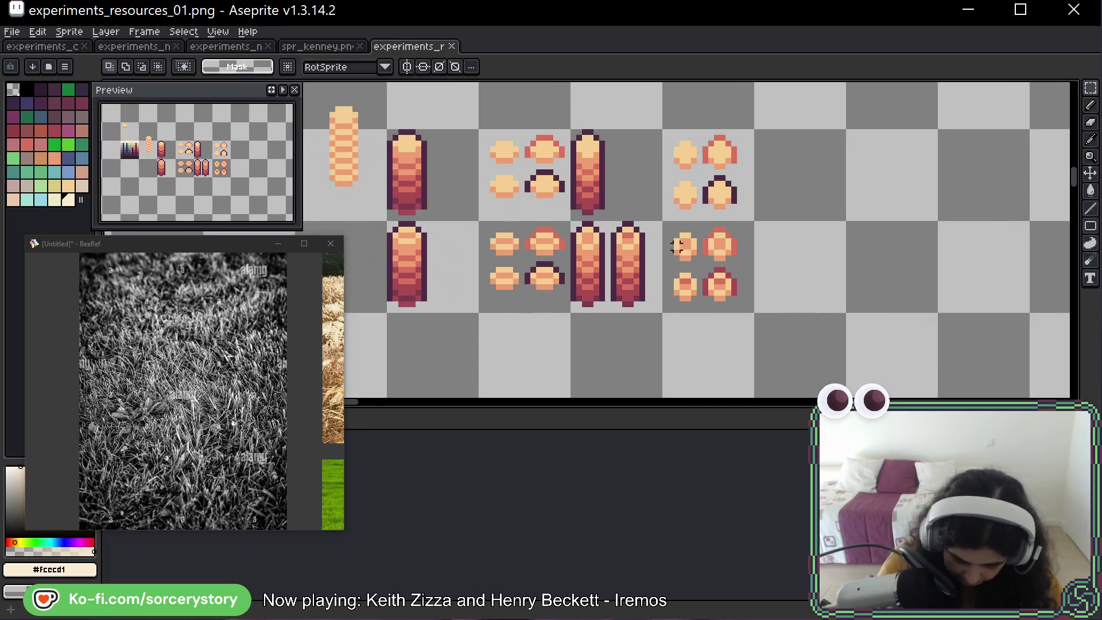
scroll(676, 245, down, 2)
scroll(677, 245, up, 1)
drag(488, 172, 695, 255)
key(ctrl+c)
key(ctrl+v)
key(Return)
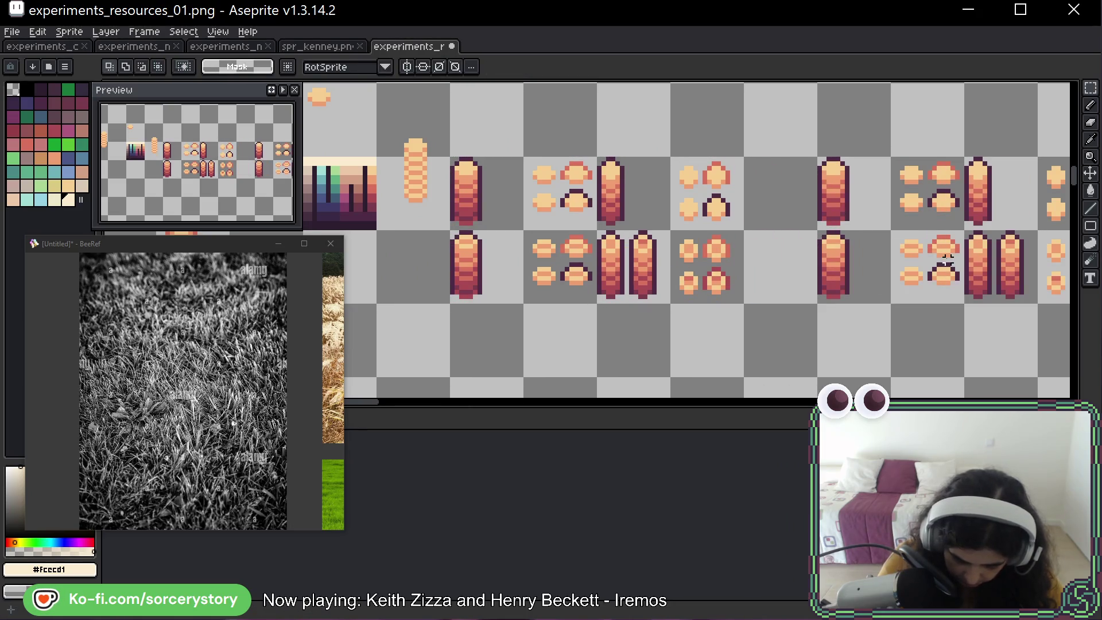
scroll(947, 258, right, 5)
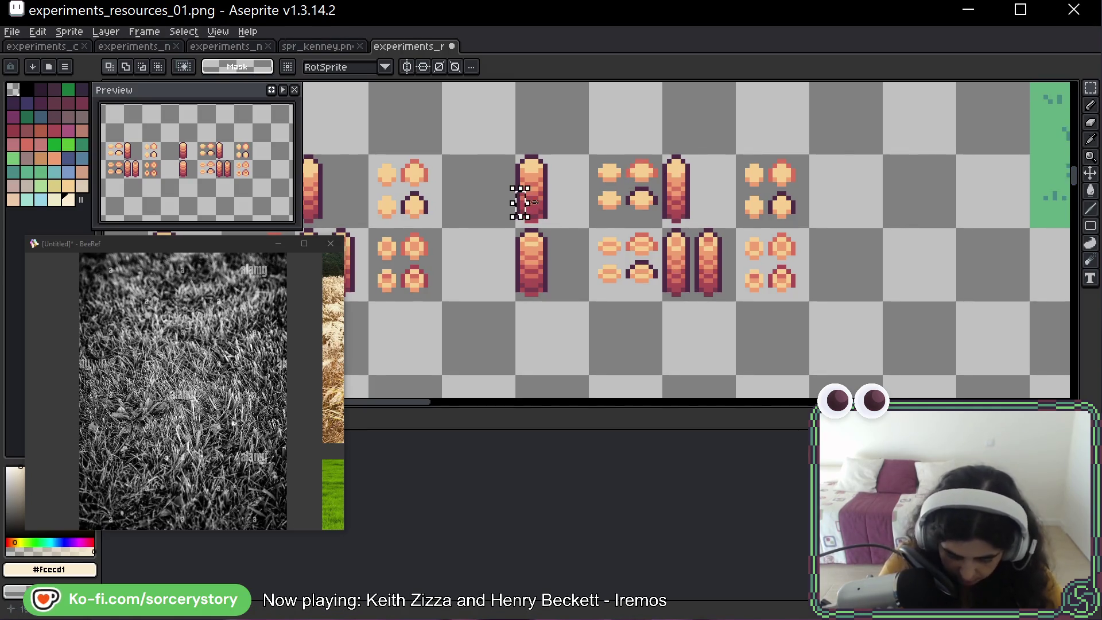
Delete both columns of tall red stacks from the copied block.
mouse_move(522, 196)
mouse_down()
mouse_move(549, 221)
mouse_move(548, 290)
mouse_up()
key(Delete)
mouse_move(668, 163)
mouse_down()
mouse_move(729, 296)
mouse_move(793, 220)
mouse_move(720, 216)
mouse_up()
key(Delete)
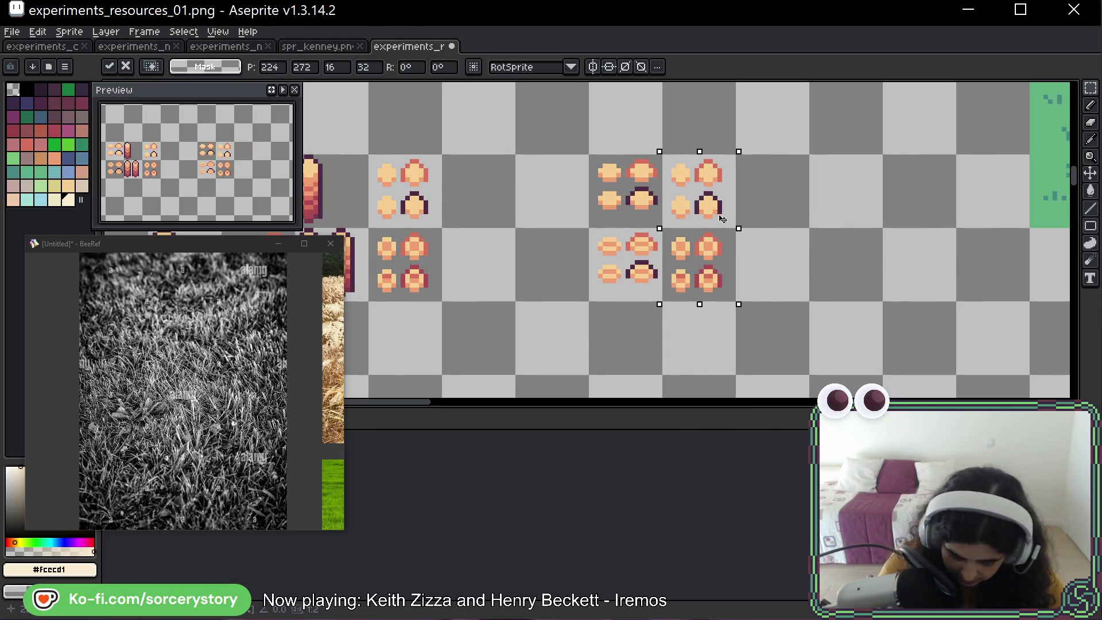
key(Return)
Erase the top row of cross-piece tiles in the copy.
drag(594, 160, 736, 300)
click(631, 189)
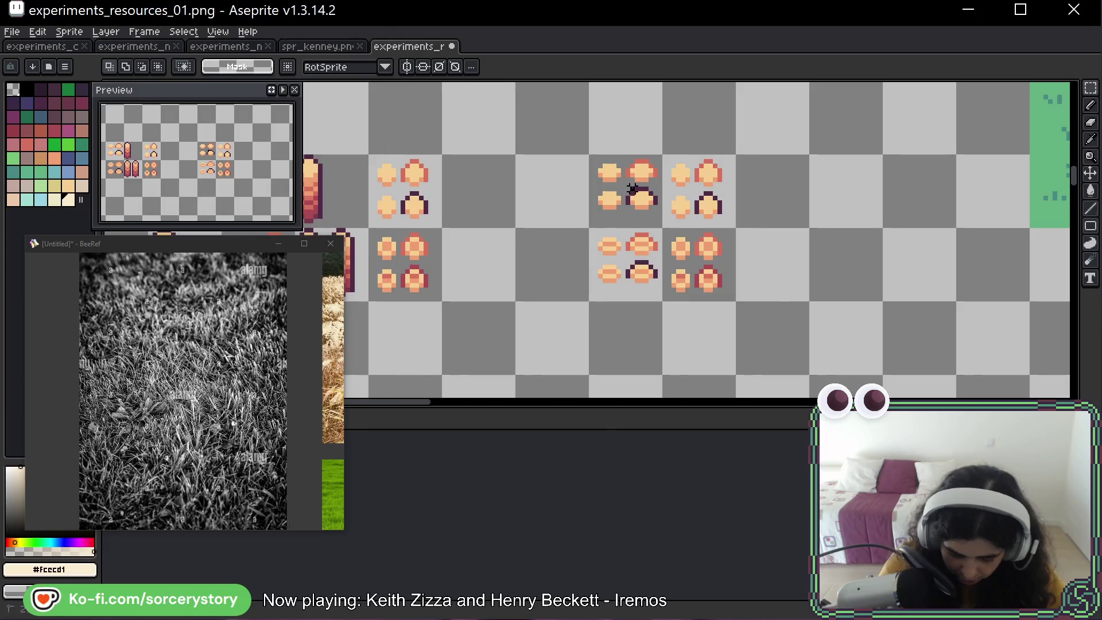
drag(611, 189, 692, 181)
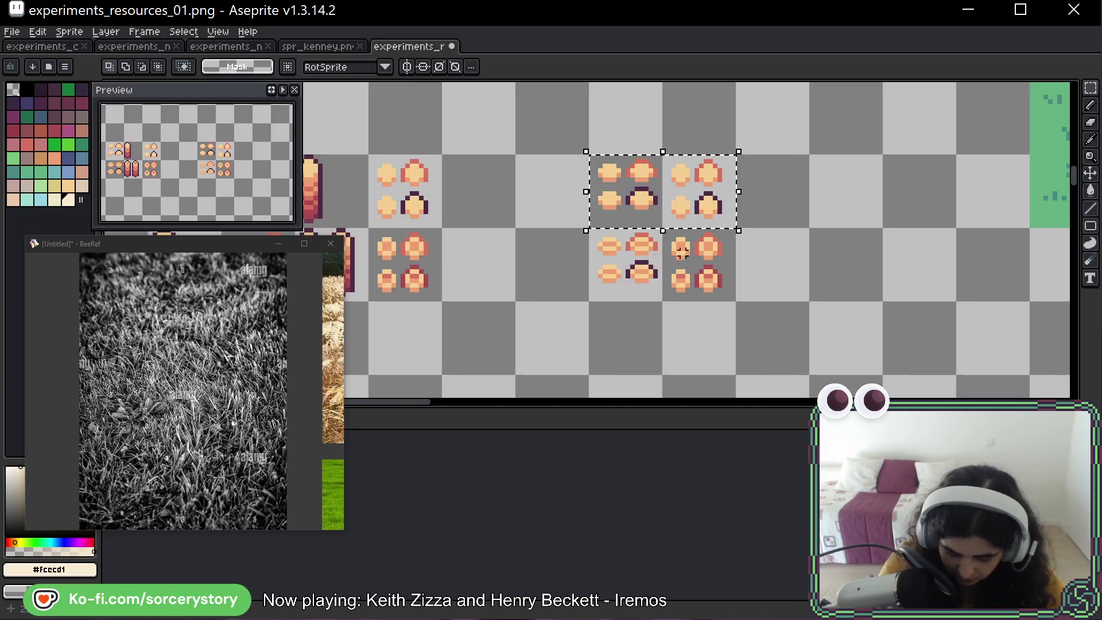
key(Delete)
Move the bottom pair of cross-piece tiles one tile left to 192, 288.
drag(611, 239, 696, 258)
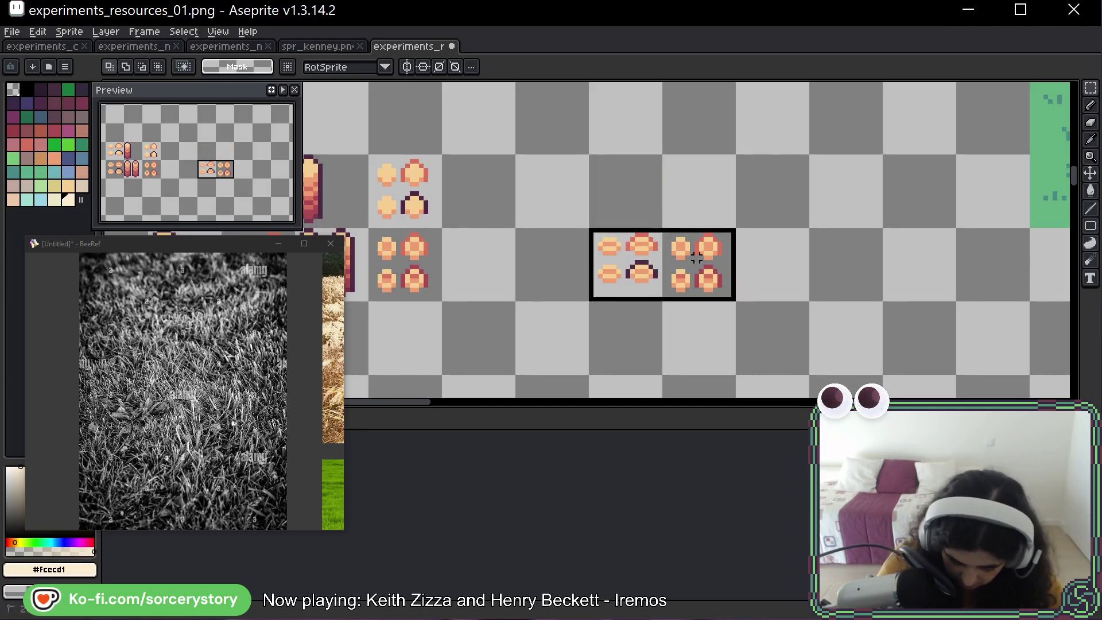
mouse_move(619, 278)
mouse_down()
mouse_move(546, 209)
mouse_move(546, 282)
mouse_up()
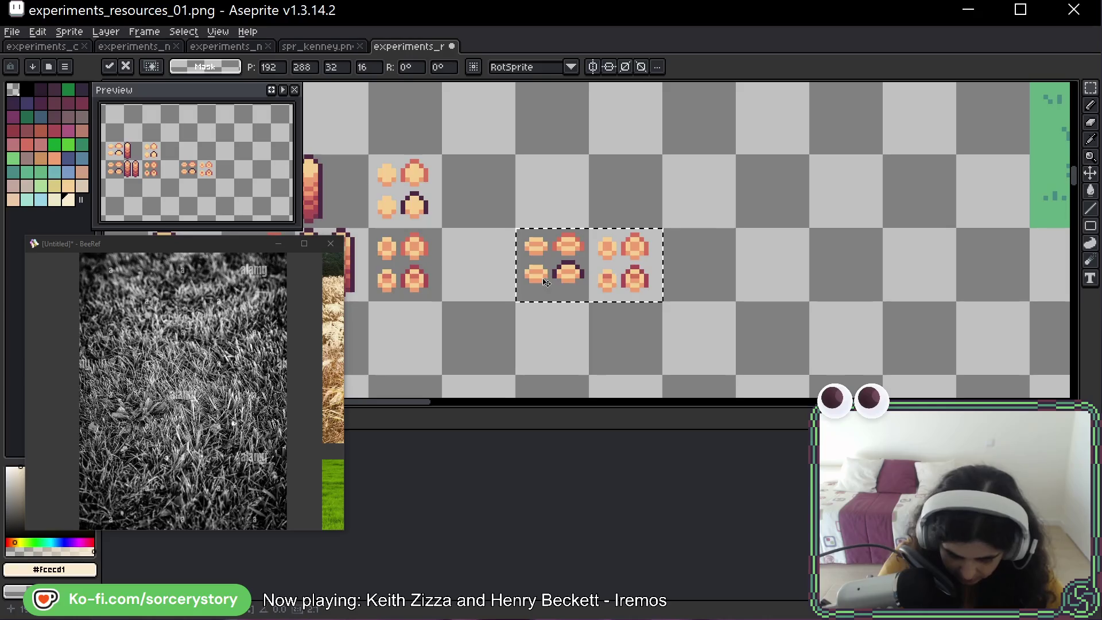
scroll(546, 282, up, 3)
scroll(568, 259, down, 1)
key(ctrl+d)
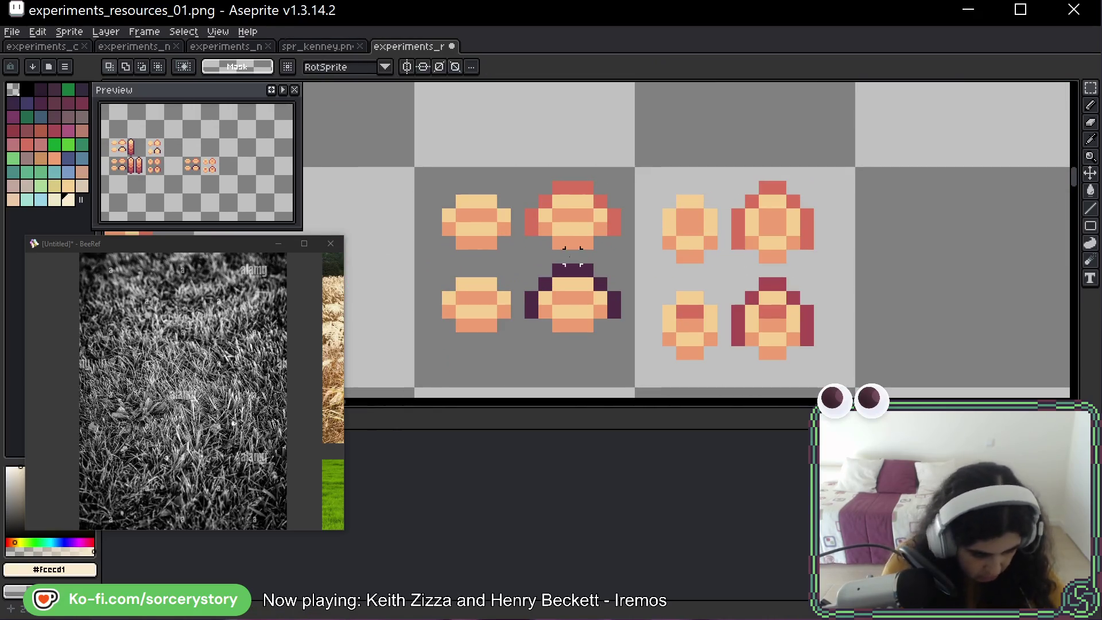
Lasso-select the three cells of cross pieces and duplicate them one cell up.
key(b)
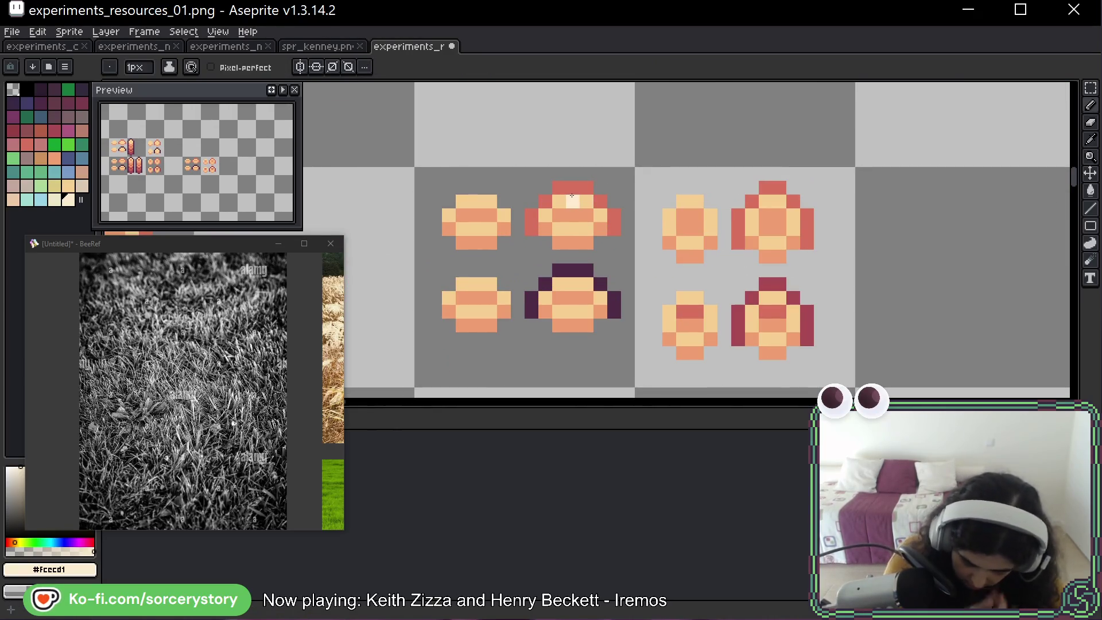
key(shift+q)
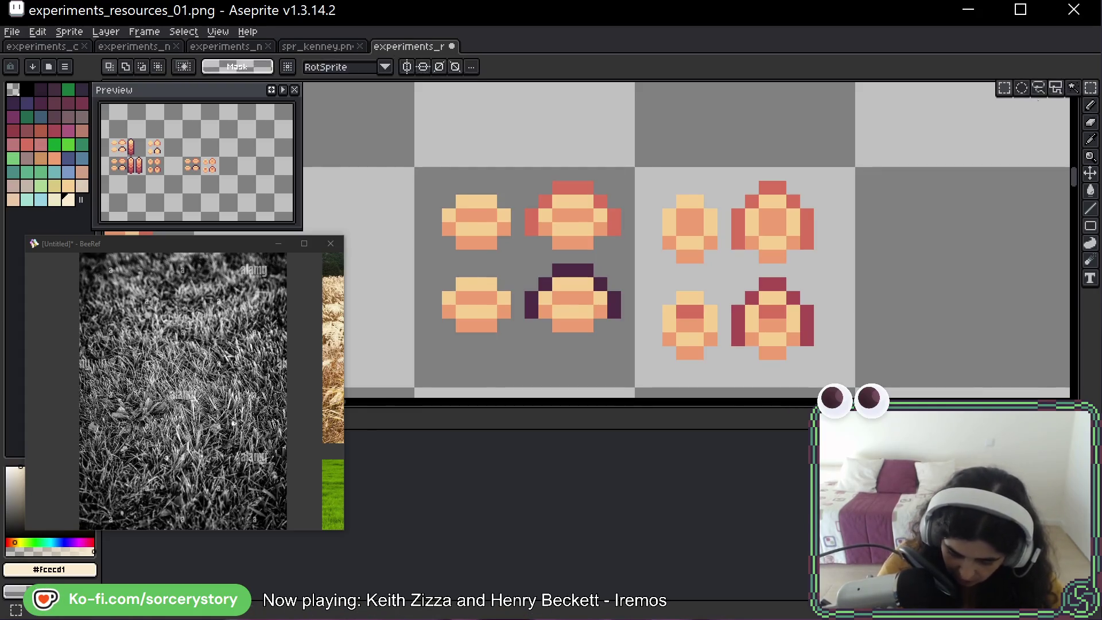
scroll(628, 230, down, 1)
scroll(628, 229, down, 1)
mouse_move(574, 255)
mouse_down()
mouse_move(679, 263)
mouse_move(679, 153)
mouse_move(639, 174)
mouse_up()
scroll(638, 168, up, 1)
key(ctrl+d)
Add three light highlight pixels to the cross pieces with the Pencil.
key(b)
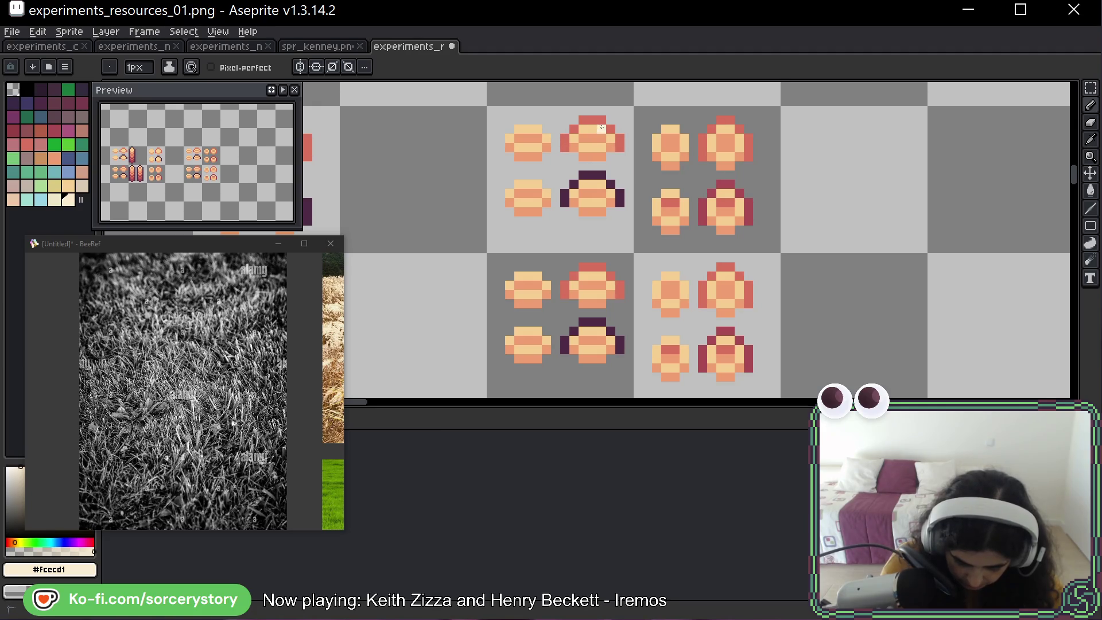
click(519, 148)
click(537, 183)
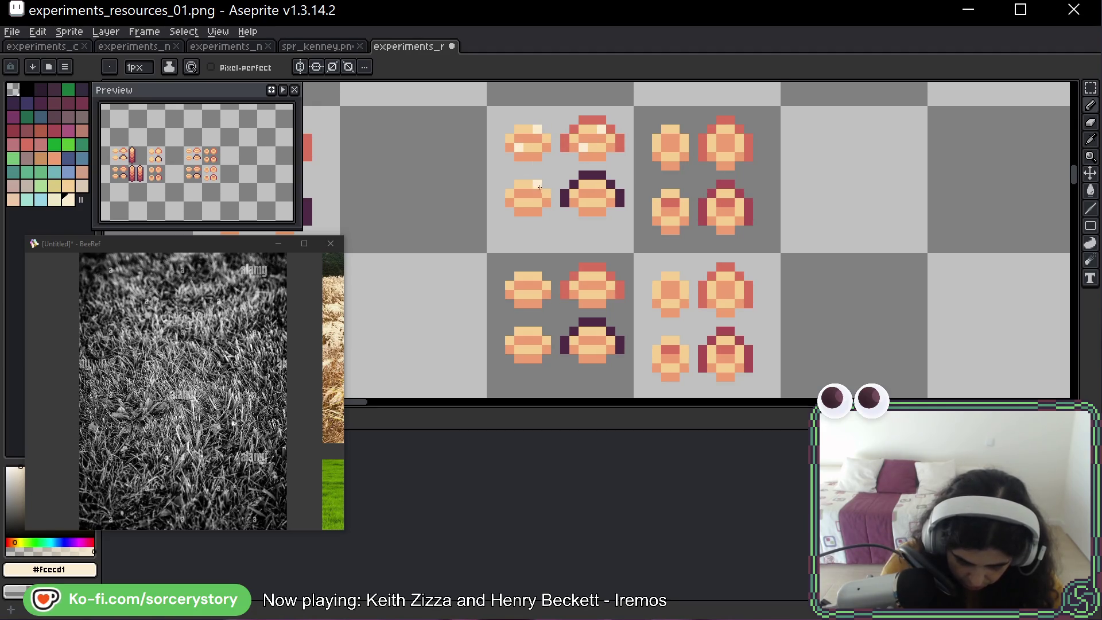
click(519, 202)
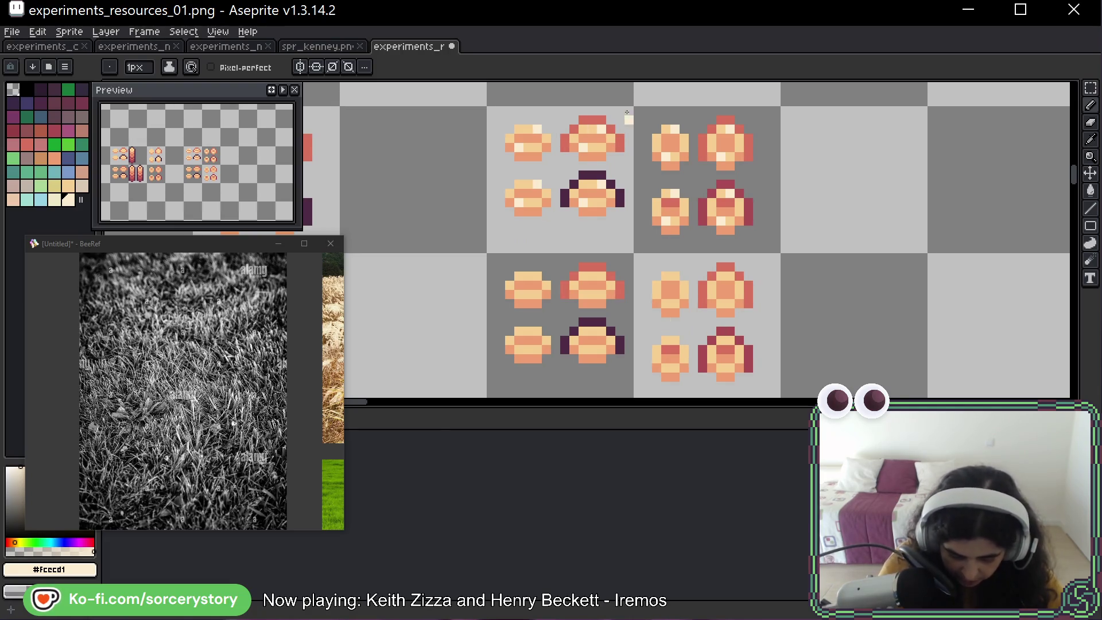
Sketch three annotation loops around the top-left and right-hand sprites, undoing each one.
mouse_move(628, 118)
mouse_down()
mouse_move(582, 250)
mouse_move(646, 172)
mouse_up()
key(ctrl+z)
mouse_move(781, 152)
mouse_down()
mouse_move(729, 261)
mouse_move(789, 129)
mouse_up()
key(ctrl+z)
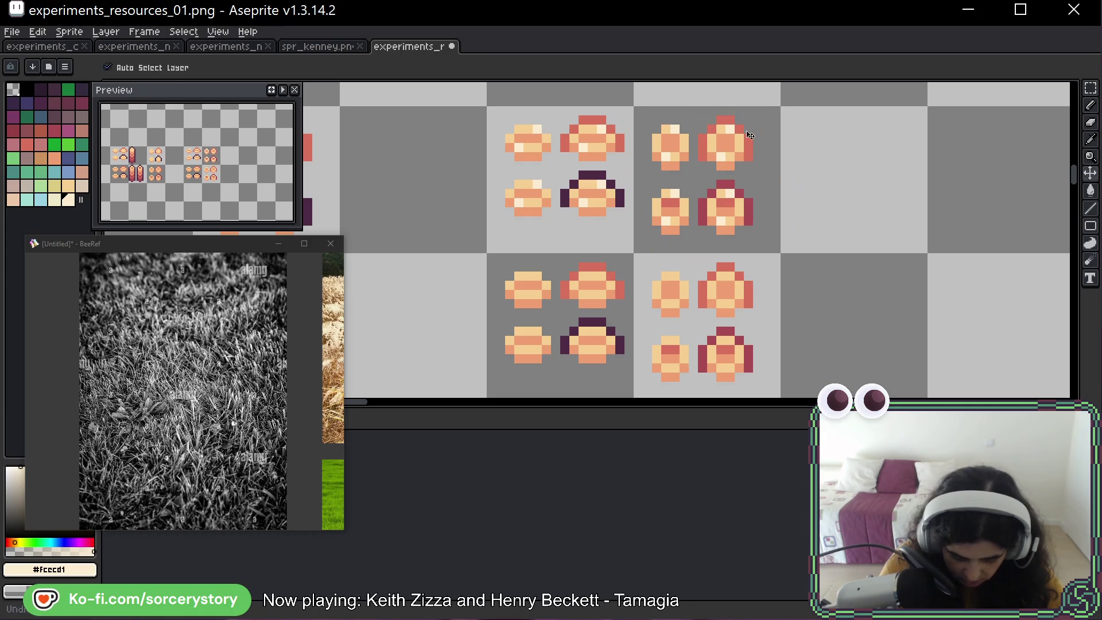
mouse_move(821, 190)
mouse_down()
mouse_move(647, 140)
mouse_move(798, 189)
mouse_up()
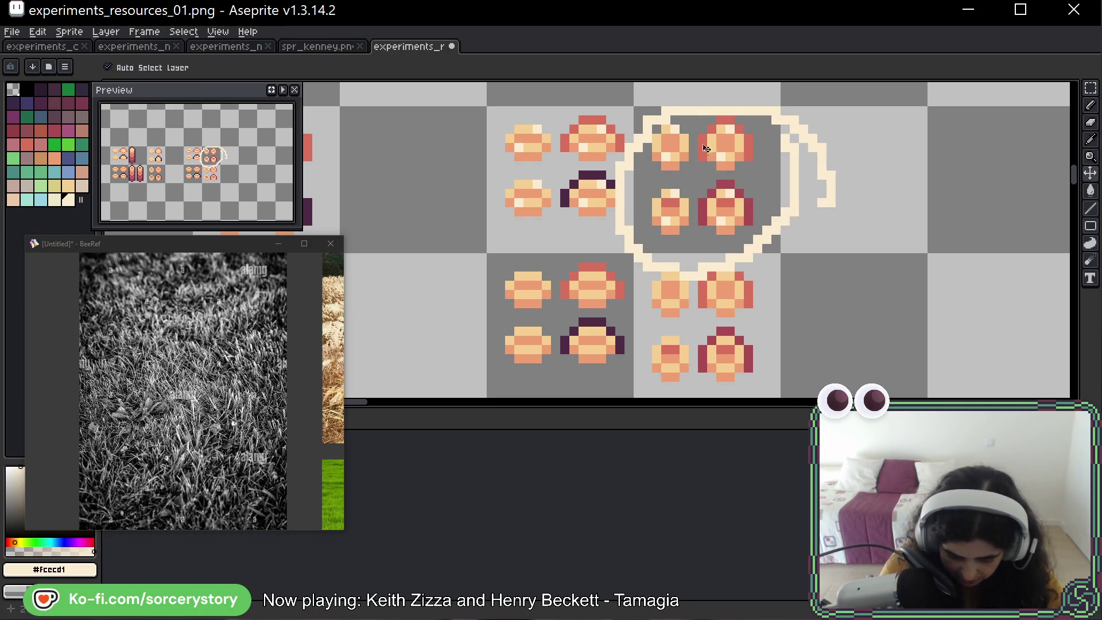
key(ctrl+z)
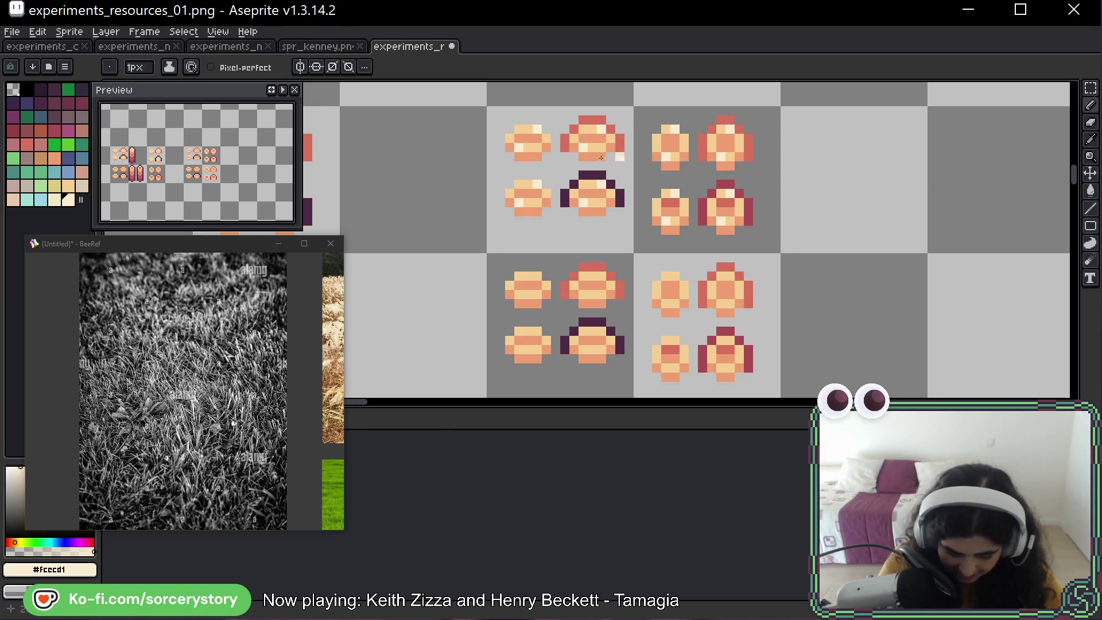
scroll(641, 233, down, 2)
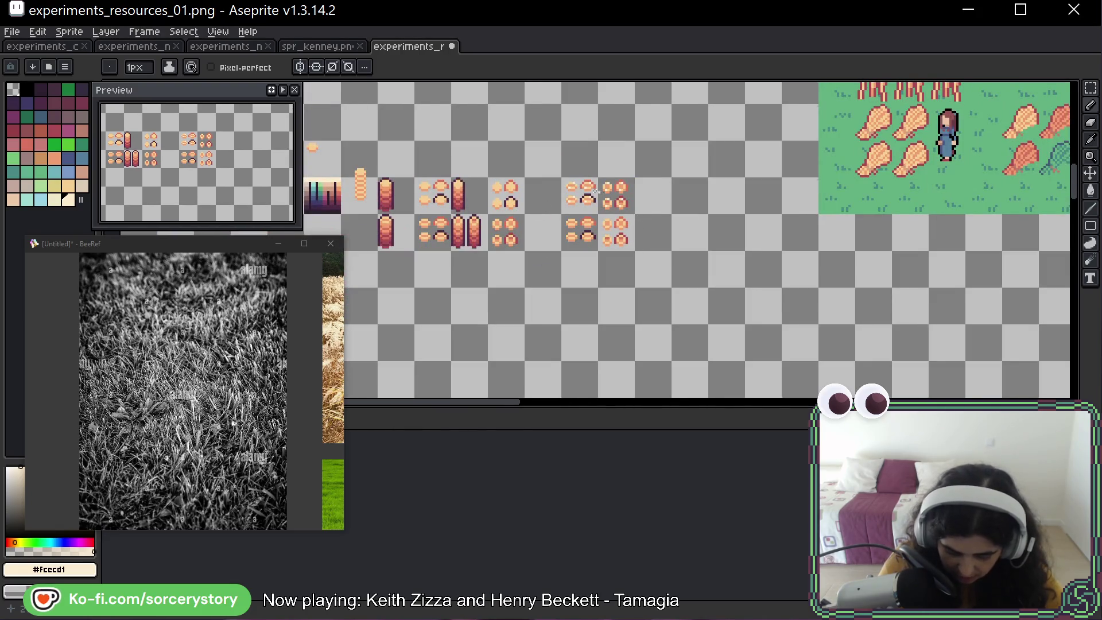
Paint cream highlight pixels on the tops of the upper-row cross pieces.
scroll(595, 191, up, 2)
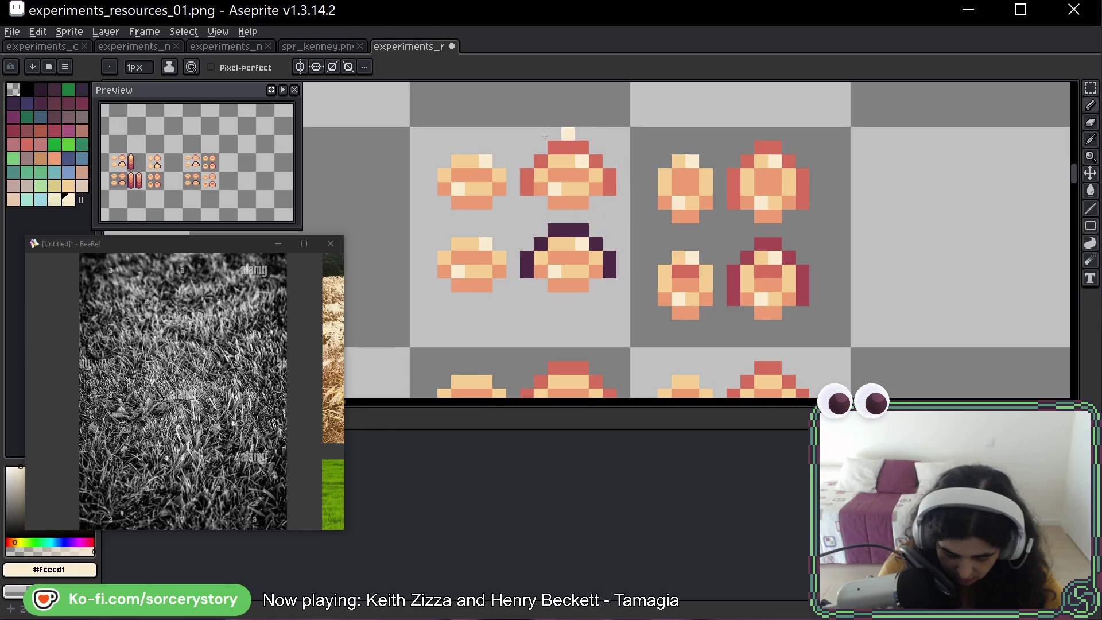
scroll(648, 269, down, 3)
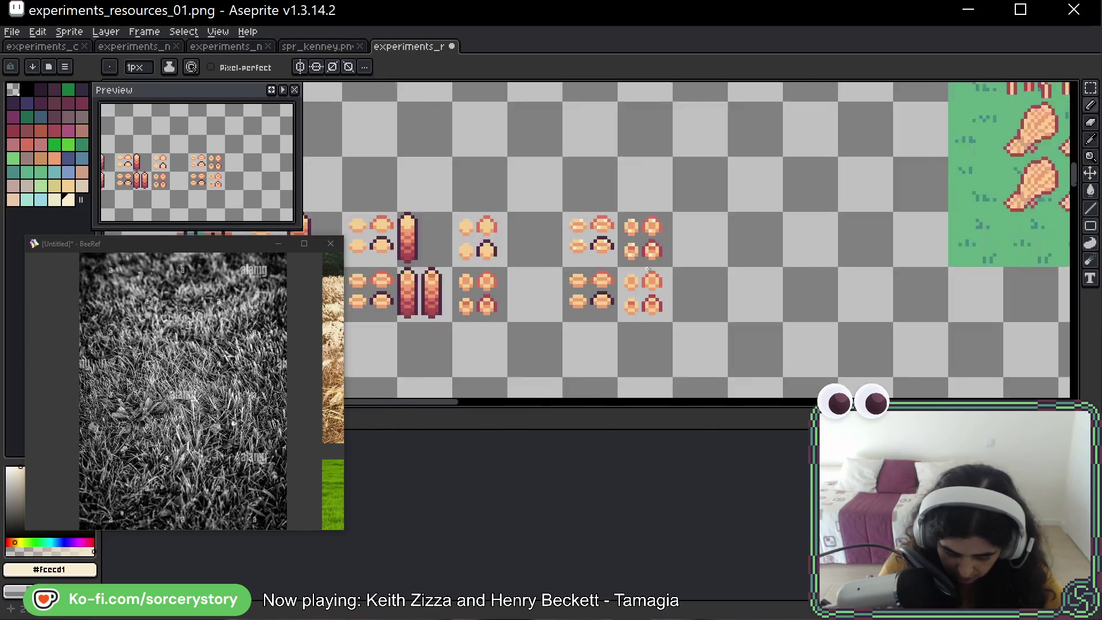
scroll(648, 269, down, 1)
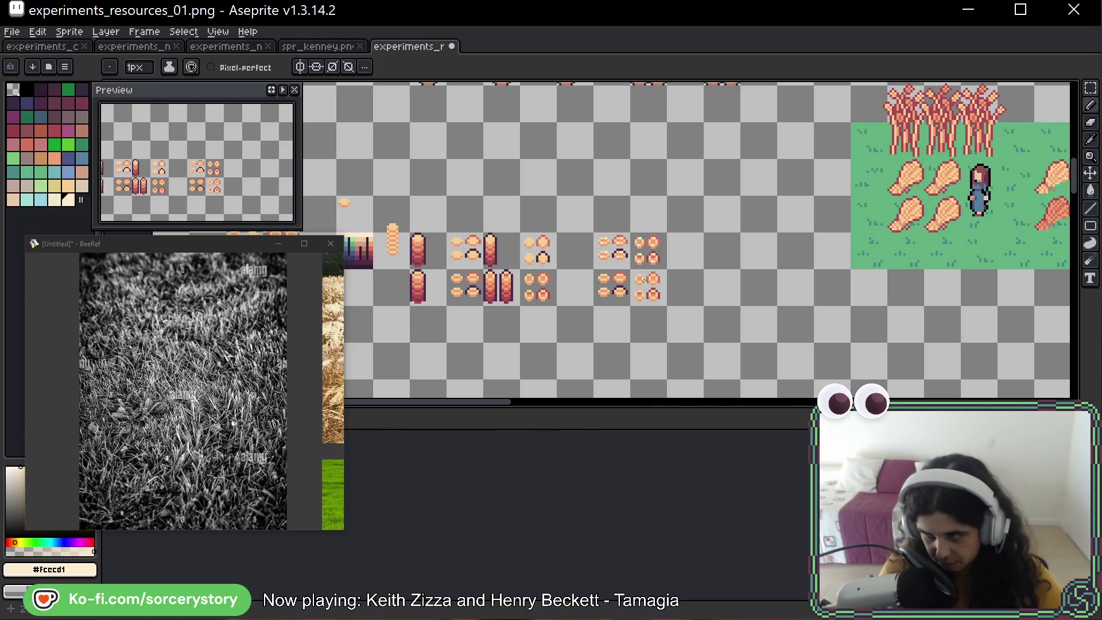
scroll(645, 280, up, 5)
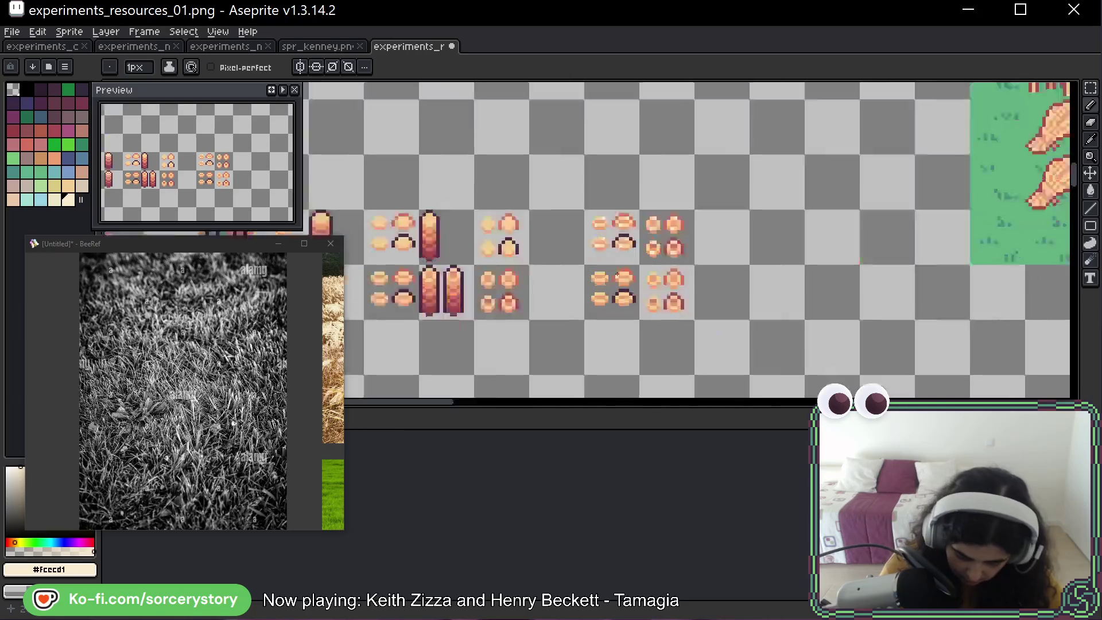
click(640, 267)
click(639, 295)
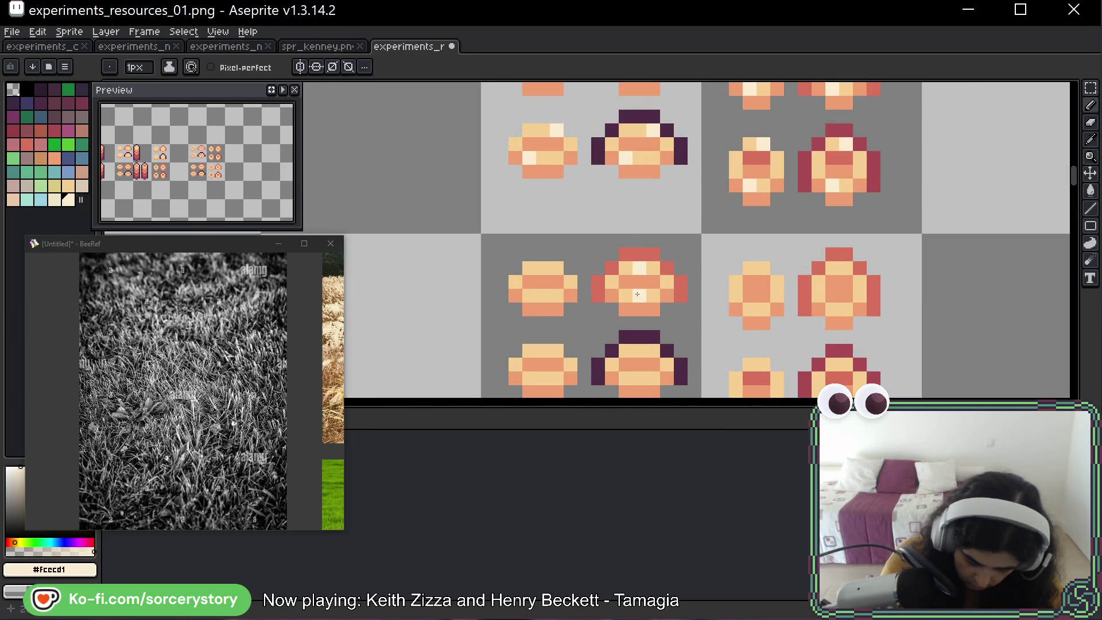
click(543, 267)
Add cream highlight pixels atop the four lower cross pieces.
click(547, 352)
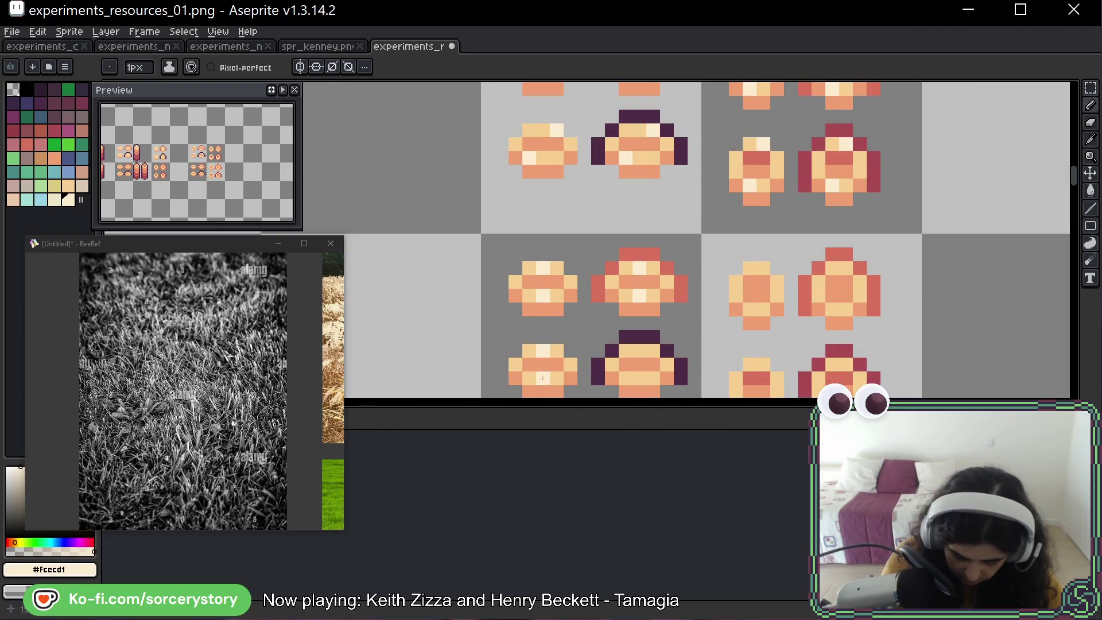
click(542, 377)
click(639, 350)
click(639, 378)
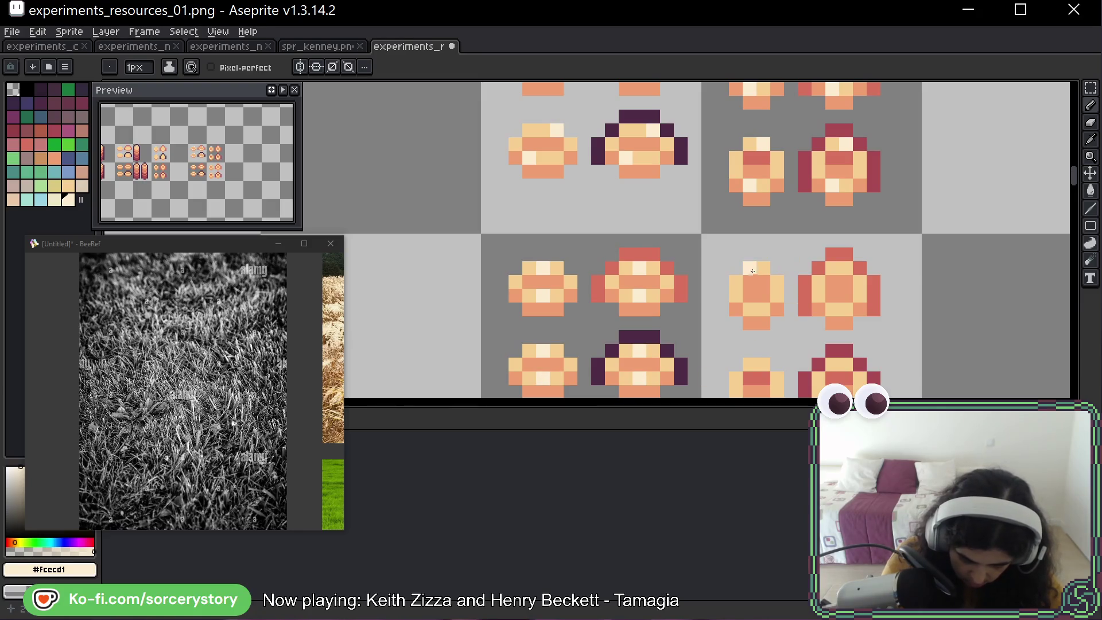
mouse_move(1034, 293)
mouse_down()
mouse_move(783, 239)
mouse_move(758, 256)
mouse_move(779, 259)
mouse_up()
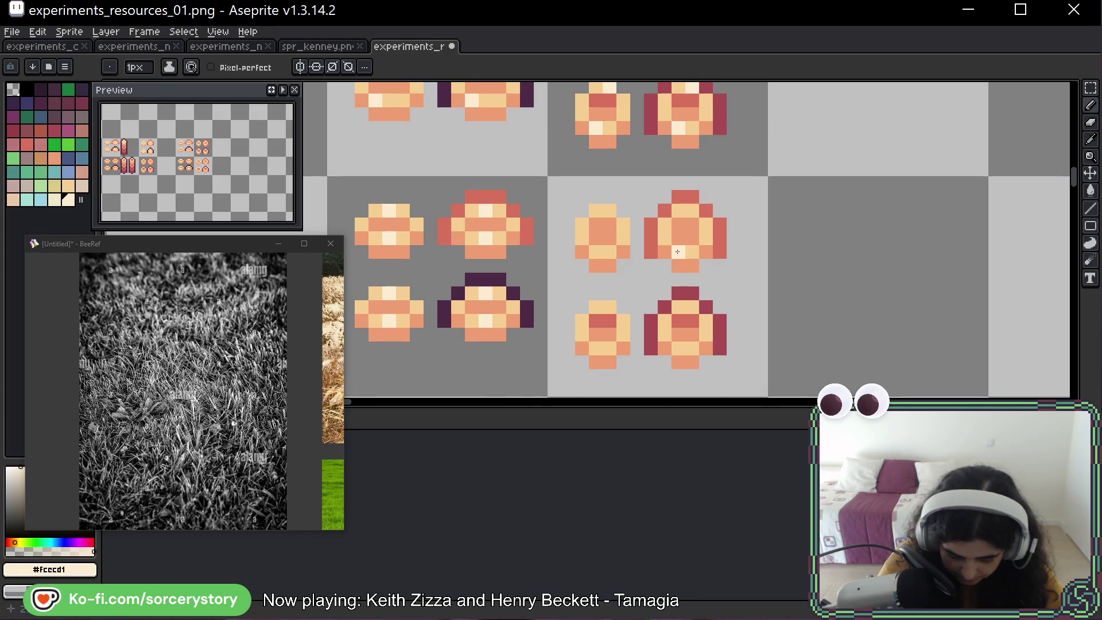
scroll(781, 294, down, 5)
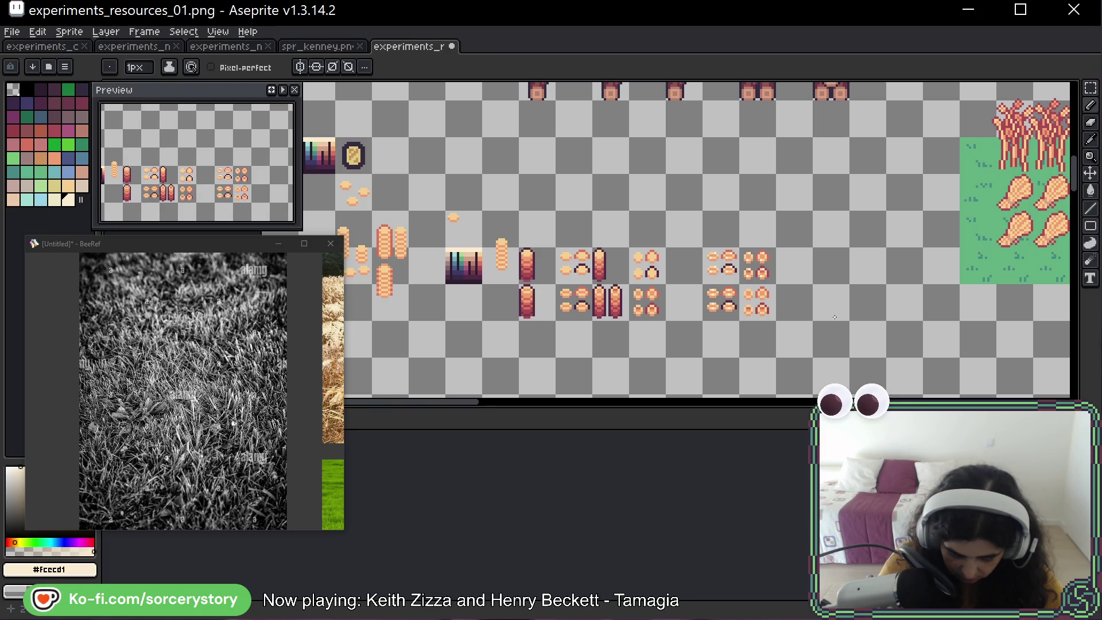
scroll(794, 299, up, 5)
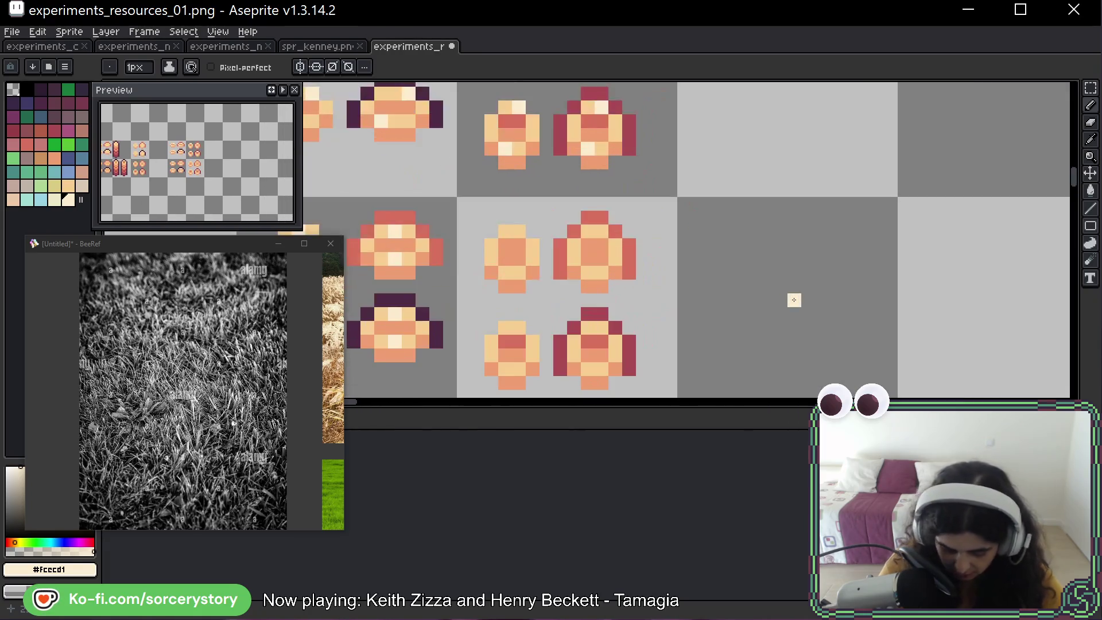
Marquee-select the right-hand cross-piece cell, then paste the girl sprite copy beside it.
key(m)
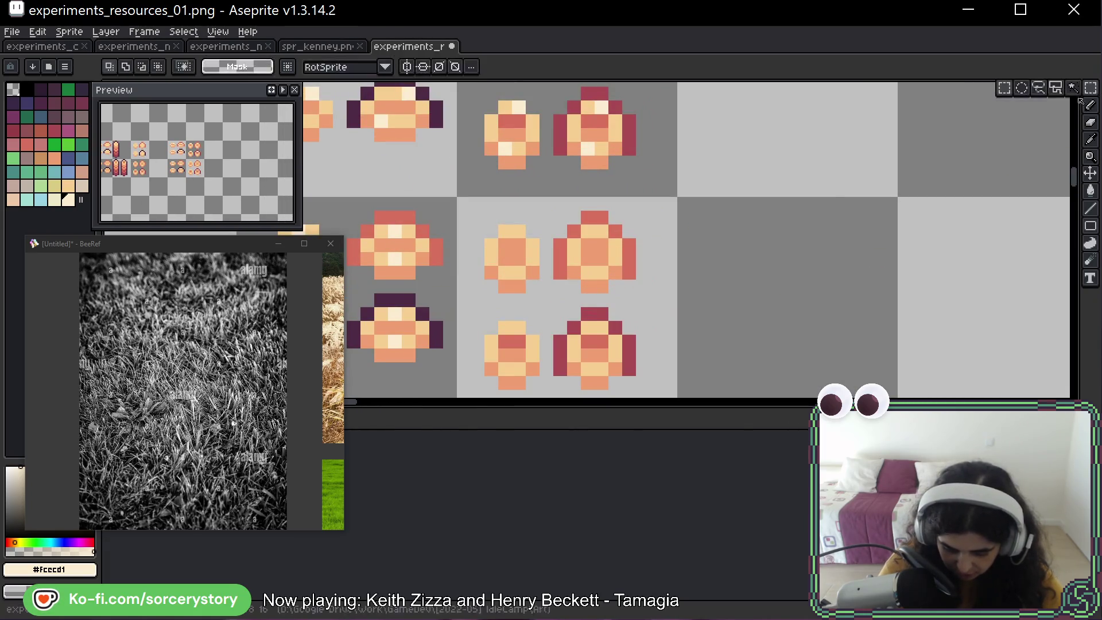
drag(505, 244, 620, 346)
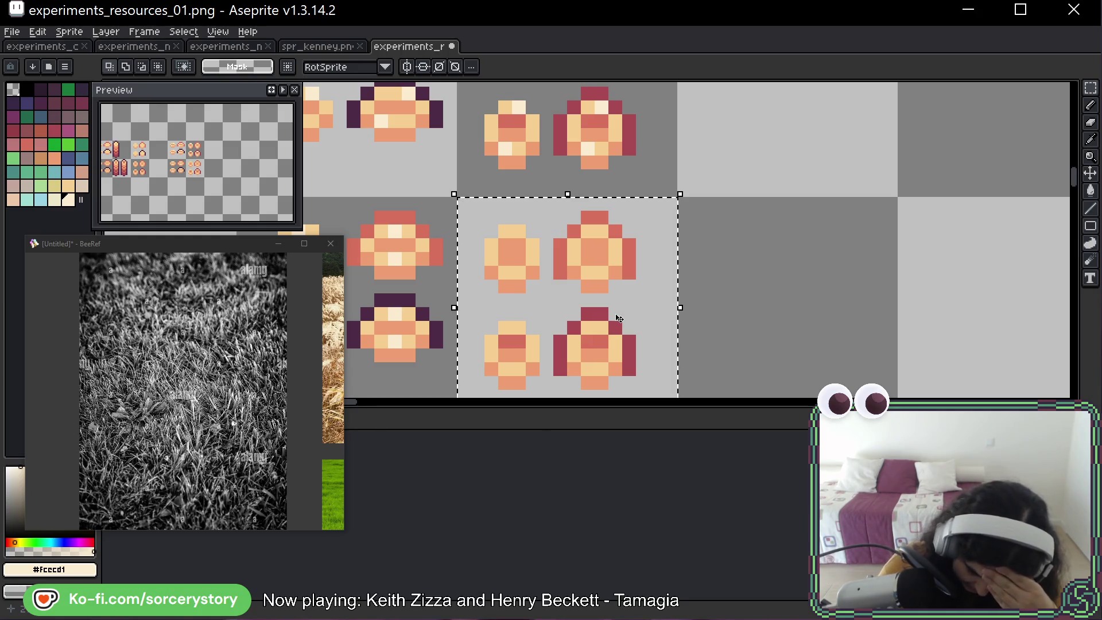
scroll(619, 315, down, 3)
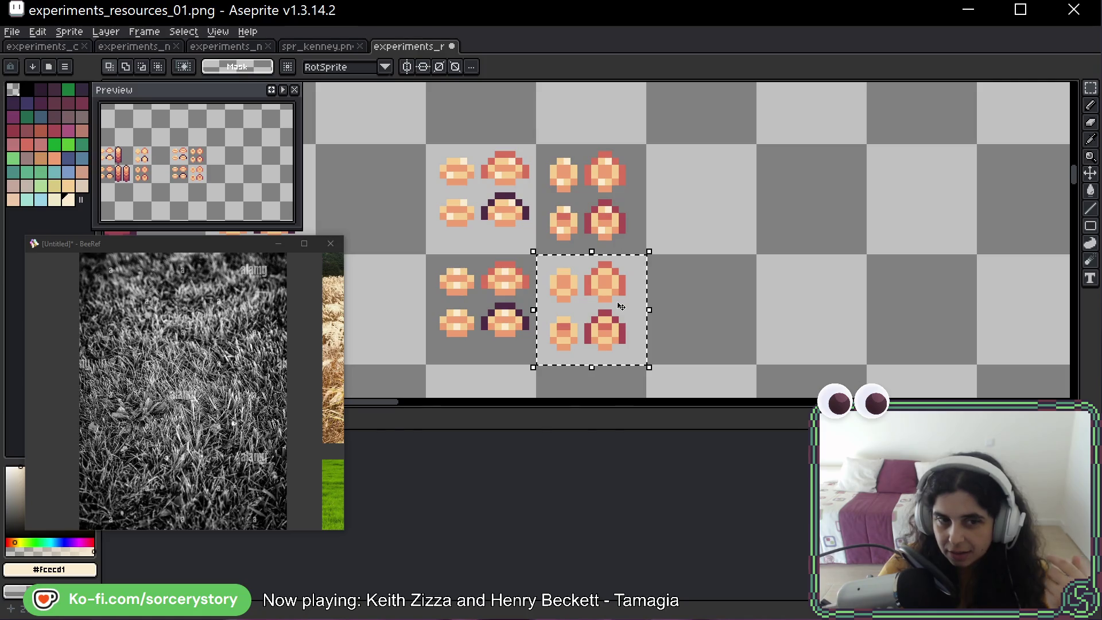
scroll(614, 287, down, 3)
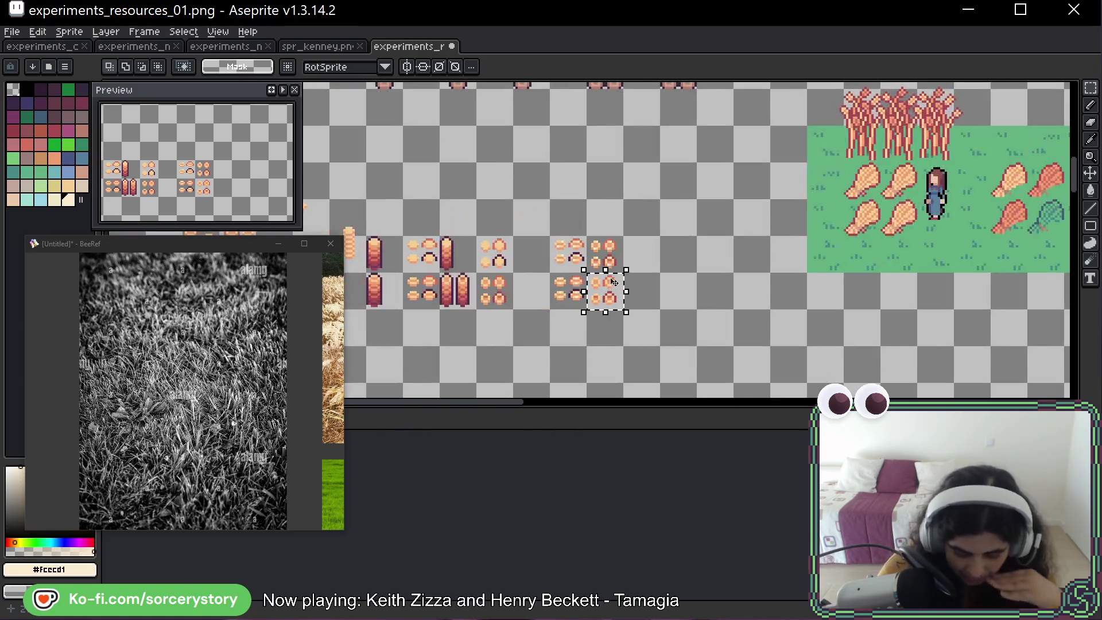
scroll(994, 175, up, 2)
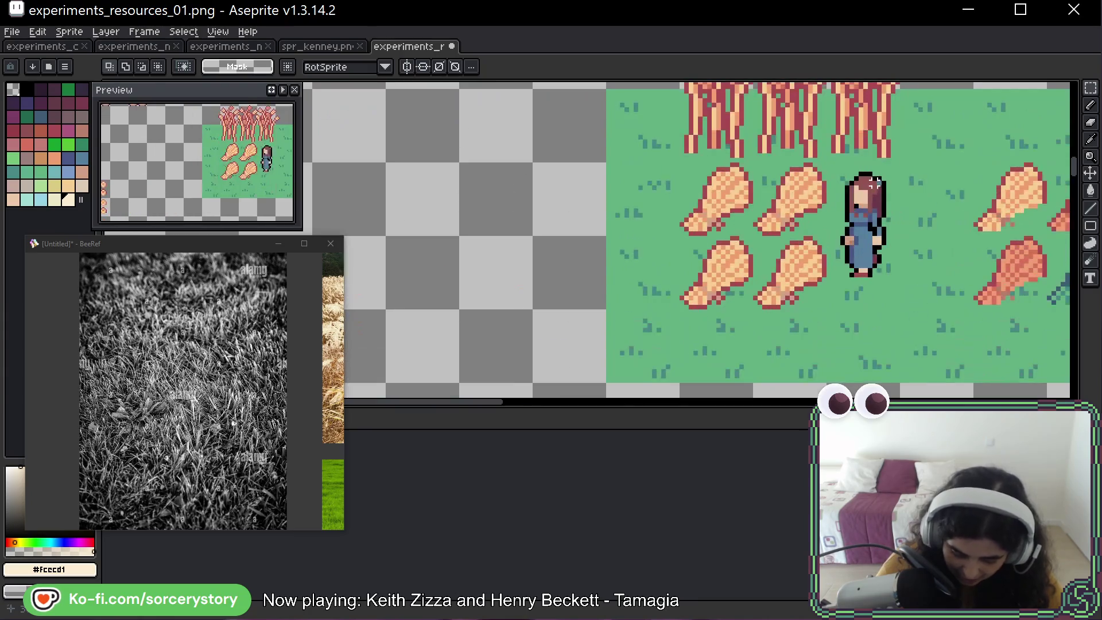
key(ctrl+v)
mouse_move(351, 404)
mouse_down()
mouse_move(976, 253)
mouse_move(674, 208)
mouse_up()
Move the small lower cross piece into the empty top-left slot, completing the 2×2 group.
scroll(545, 247, up, 3)
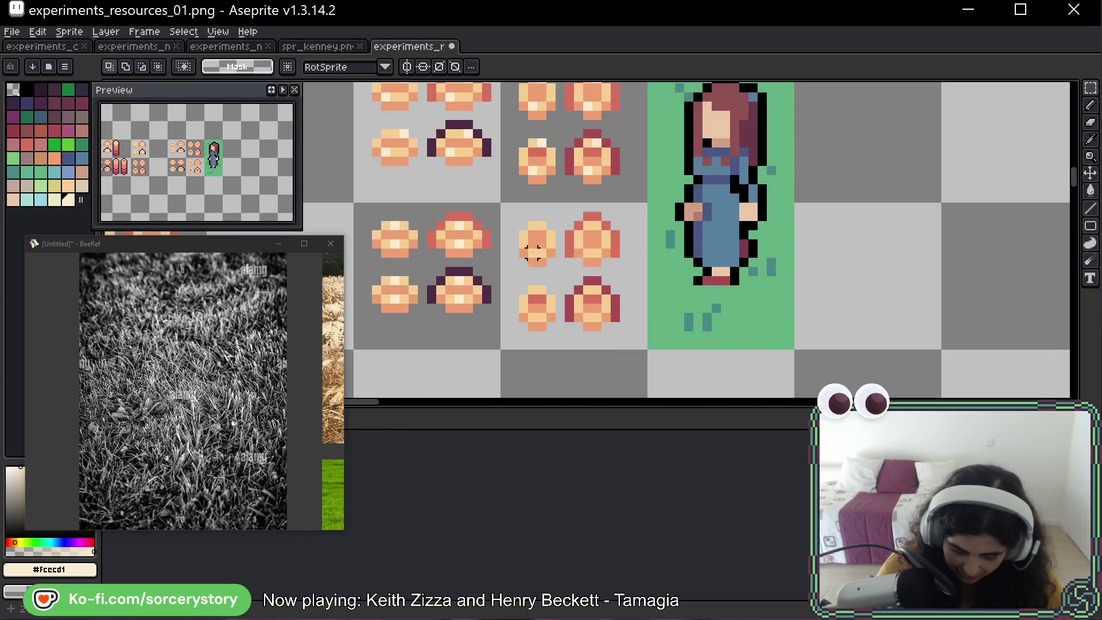
mouse_move(524, 222)
mouse_down()
mouse_move(550, 253)
mouse_move(685, 250)
mouse_move(756, 218)
mouse_move(861, 252)
mouse_move(769, 241)
mouse_move(715, 212)
mouse_move(535, 247)
mouse_move(542, 255)
mouse_up()
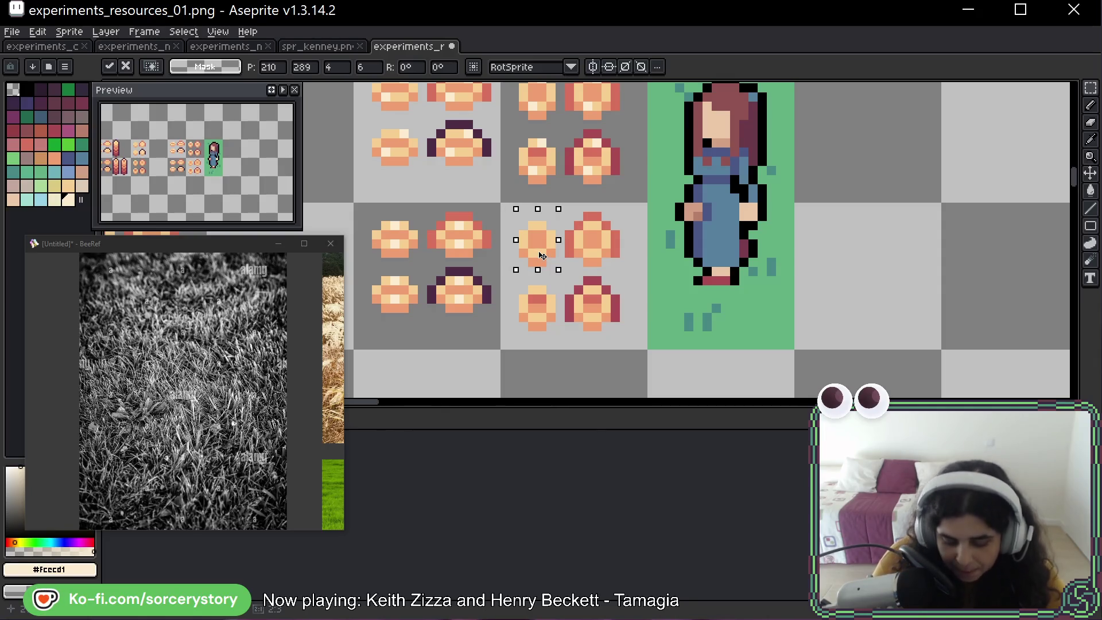
click(616, 225)
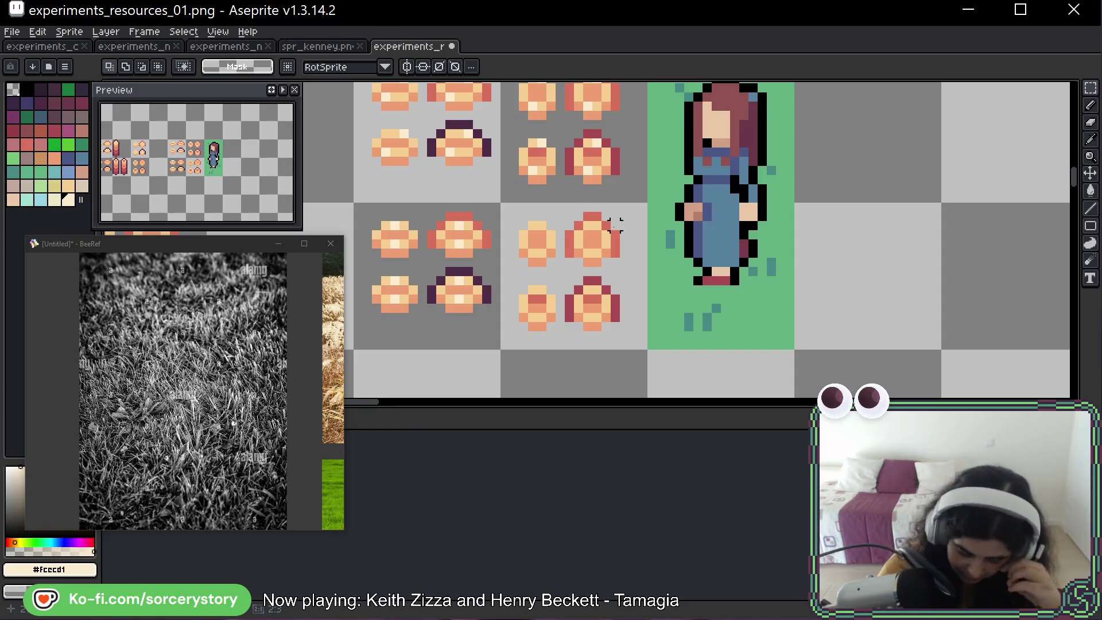
scroll(554, 230, up, 3)
scroll(553, 230, left, 1)
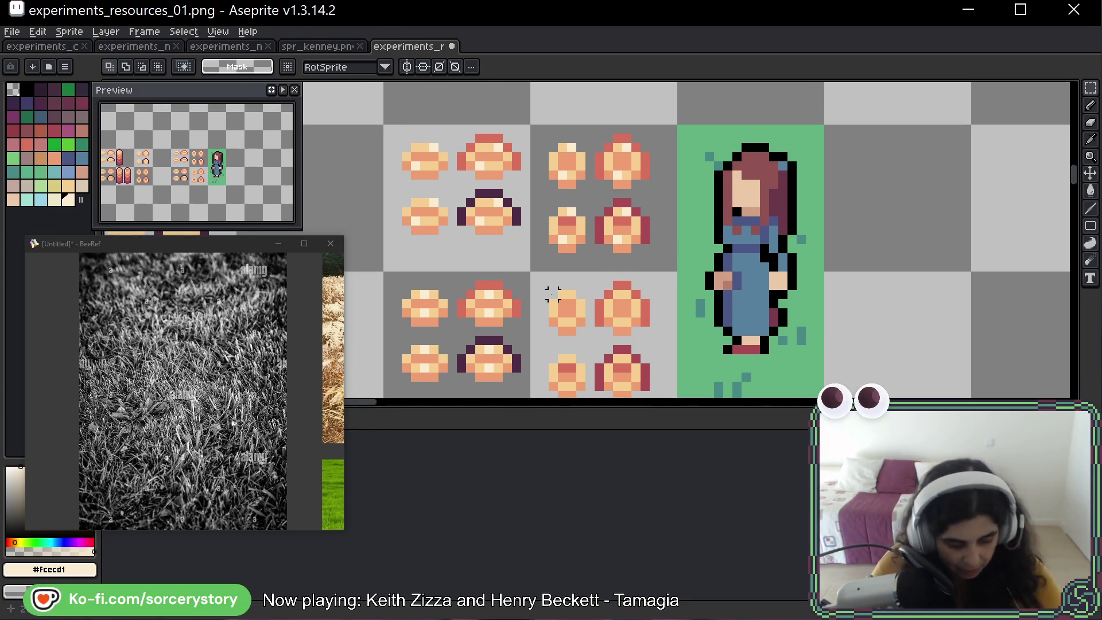
Eyedrop light orange #F7CF91 from the sprites, then test and undo one pixel beside the girl.
key(b)
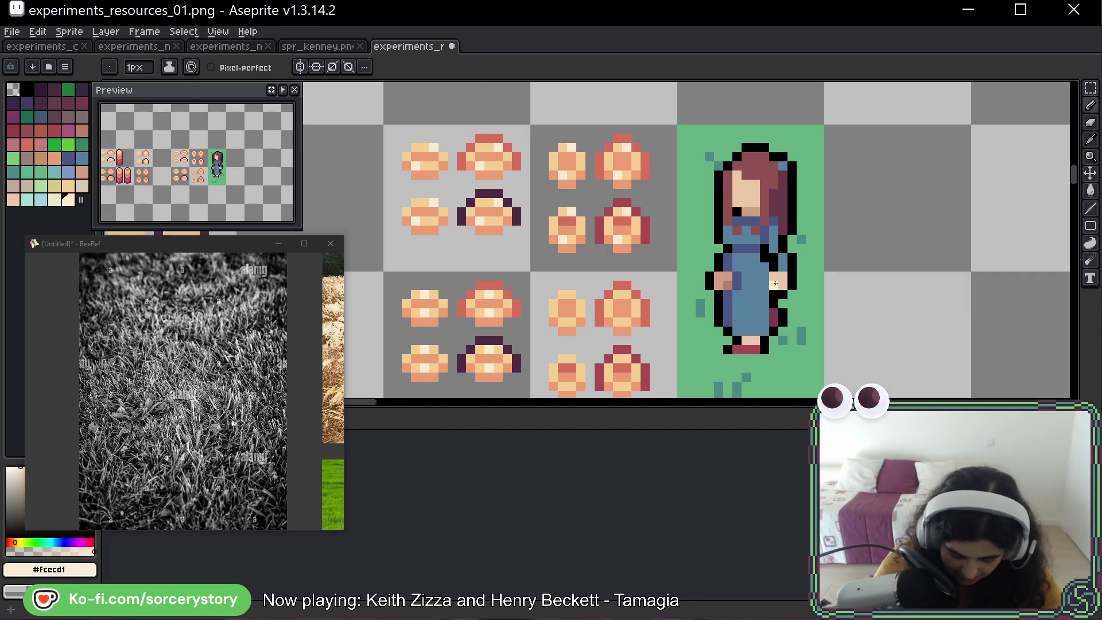
alt+click(584, 309)
scroll(697, 243, right, 3)
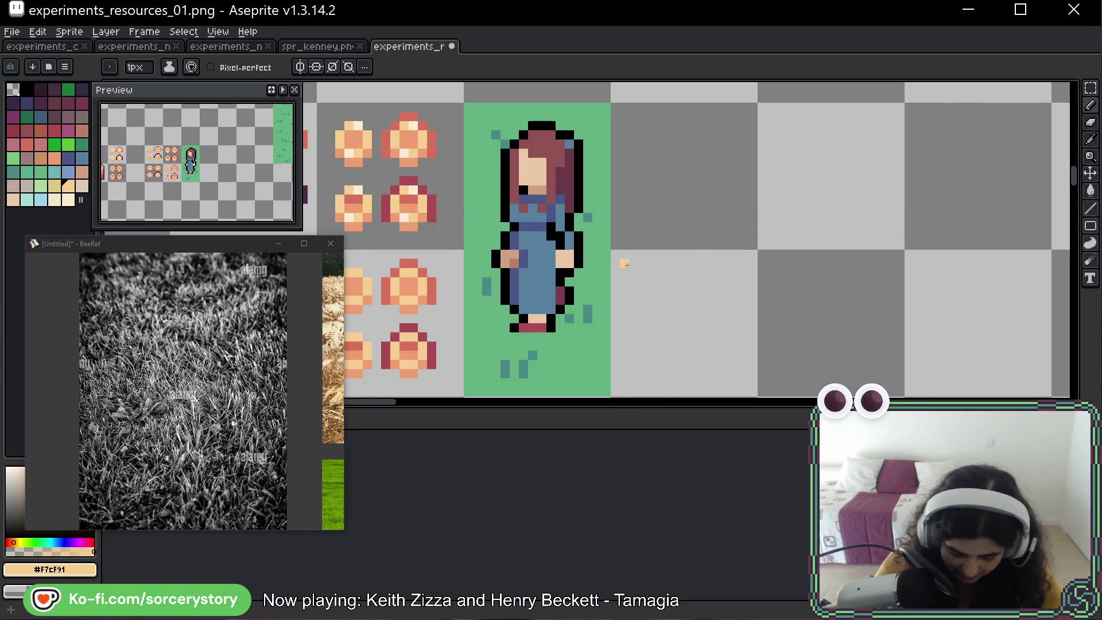
click(633, 264)
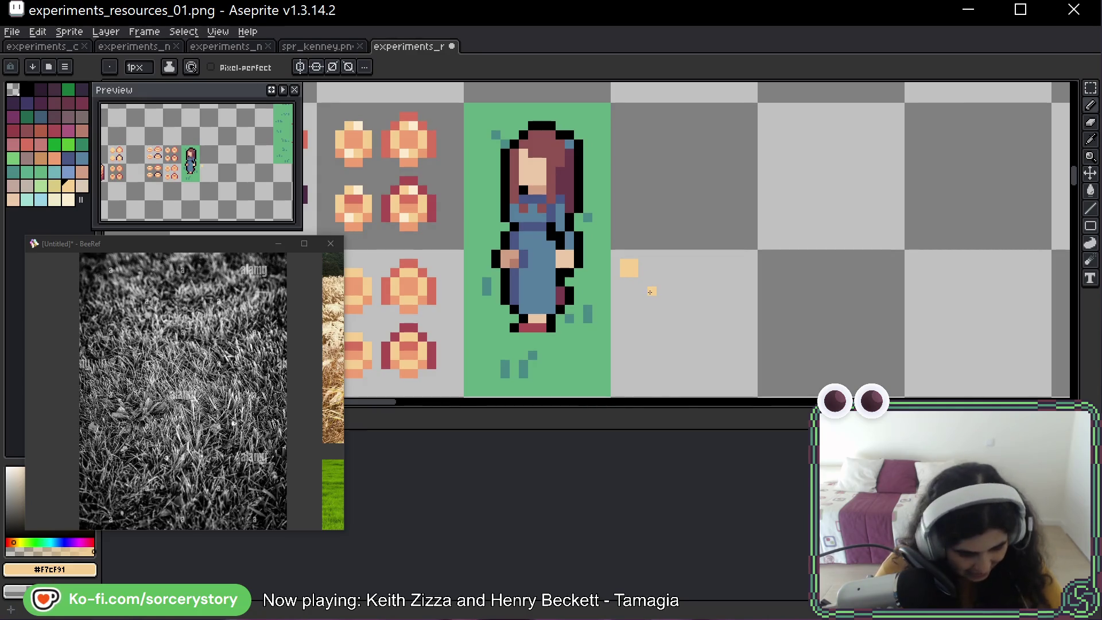
key(ctrl+z)
scroll(651, 295, left, 5)
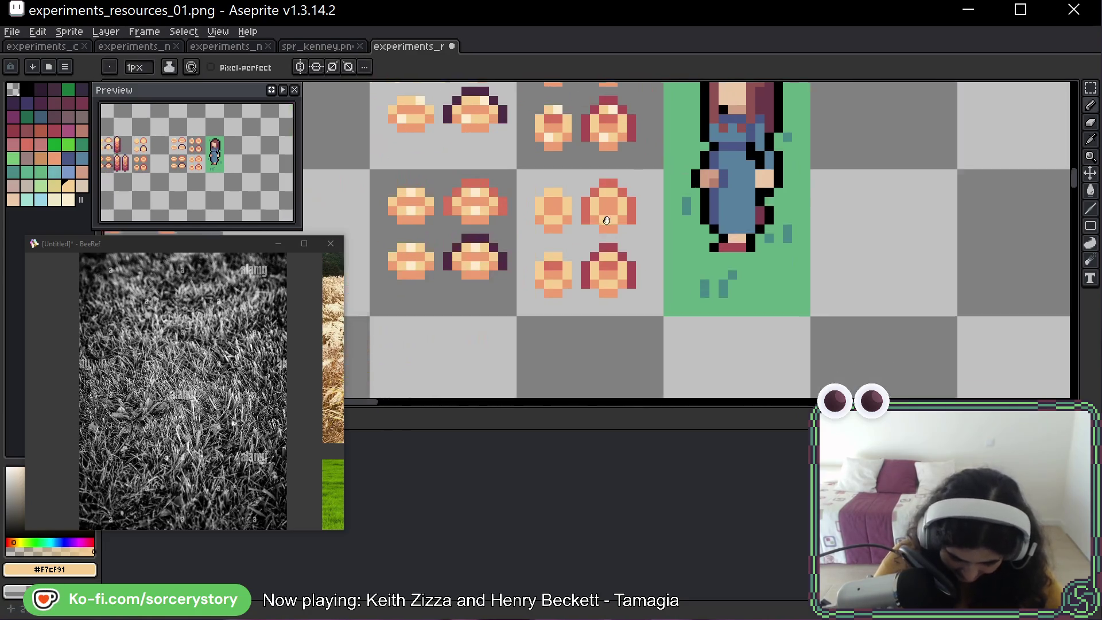
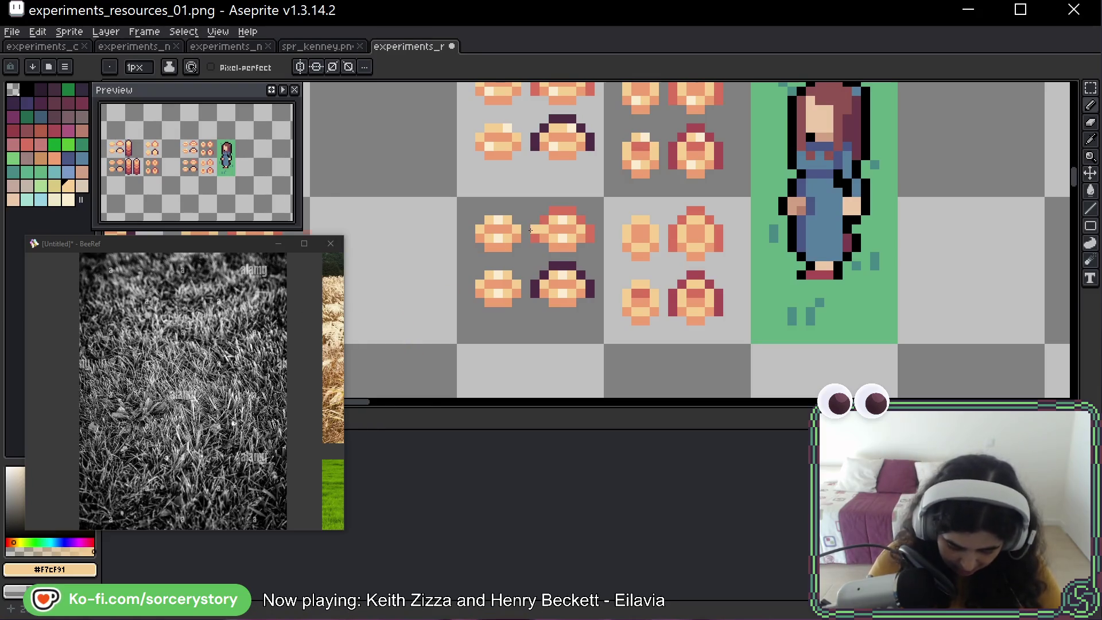
Select the gradient tile with the rectangular marquee.
scroll(473, 237, down, 2)
drag(473, 237, 714, 202)
mouse_move(721, 277)
mouse_down()
mouse_move(790, 267)
mouse_move(790, 240)
mouse_move(850, 346)
mouse_up()
key(m)
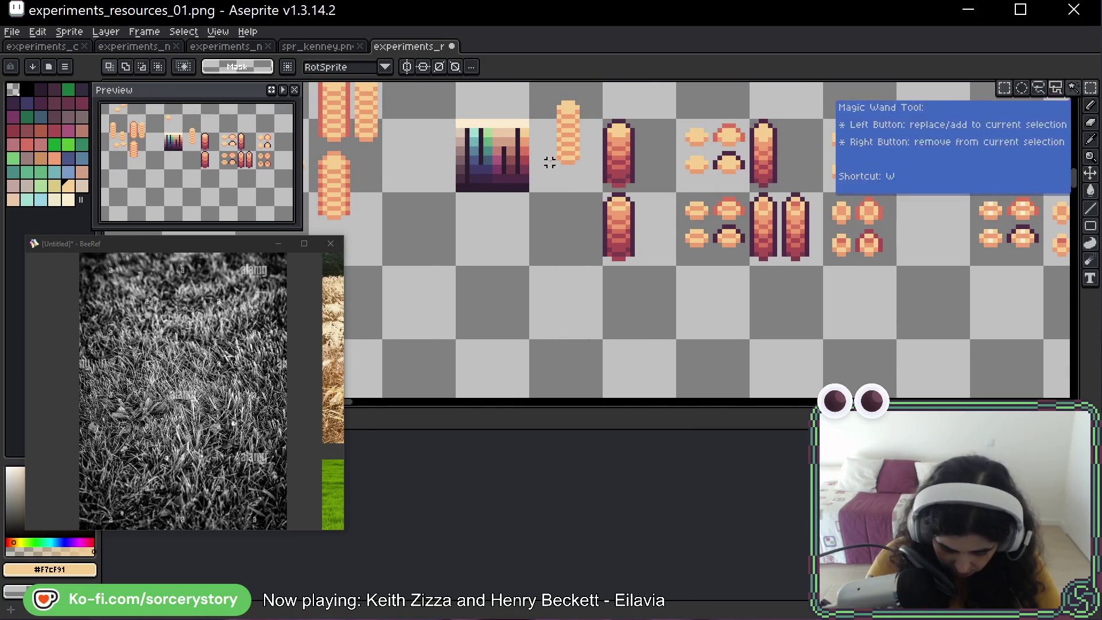
mouse_move(458, 121)
mouse_down()
mouse_move(508, 167)
mouse_move(583, 395)
mouse_move(517, 247)
mouse_up()
Move the gradient tile into empty space below and pick maroon #8F5252 for the pencil.
scroll(583, 248, up, 5)
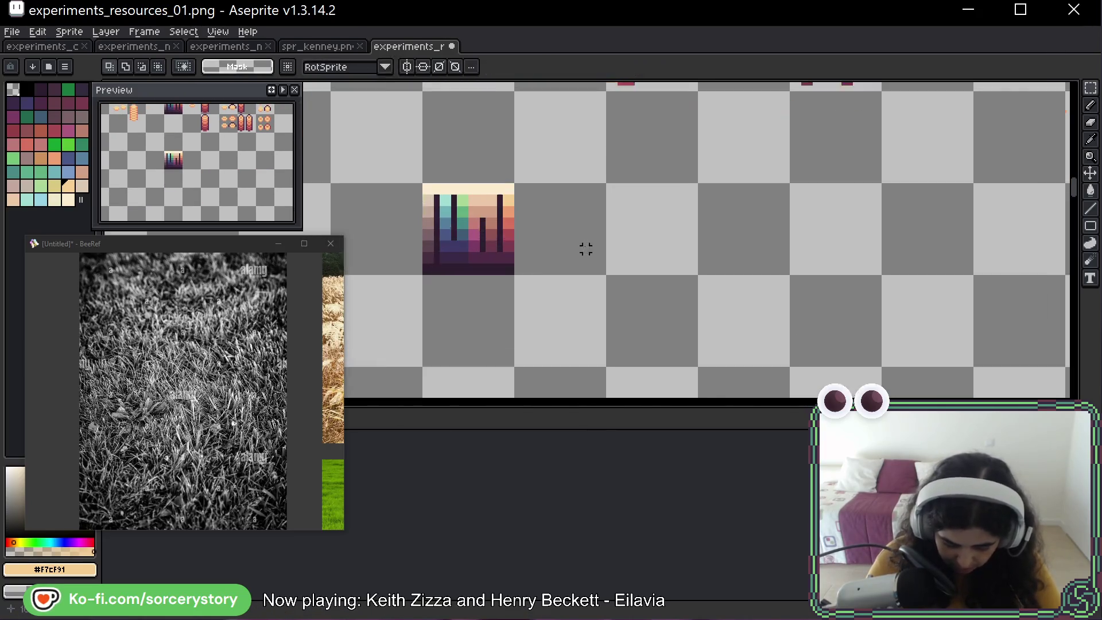
drag(586, 250, 664, 310)
drag(600, 227, 710, 211)
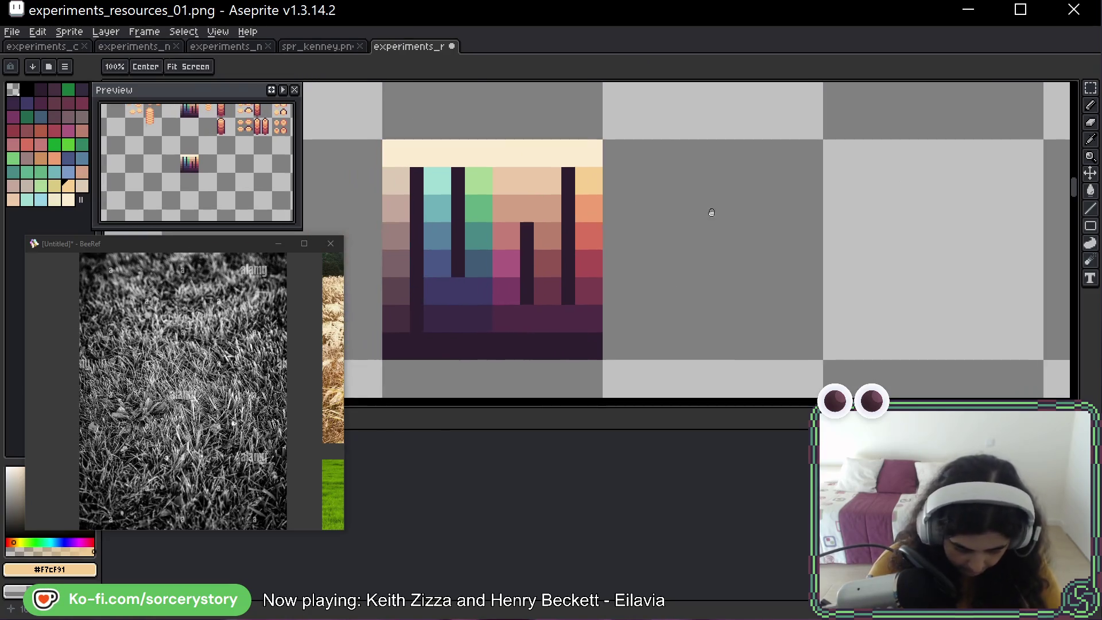
key(b)
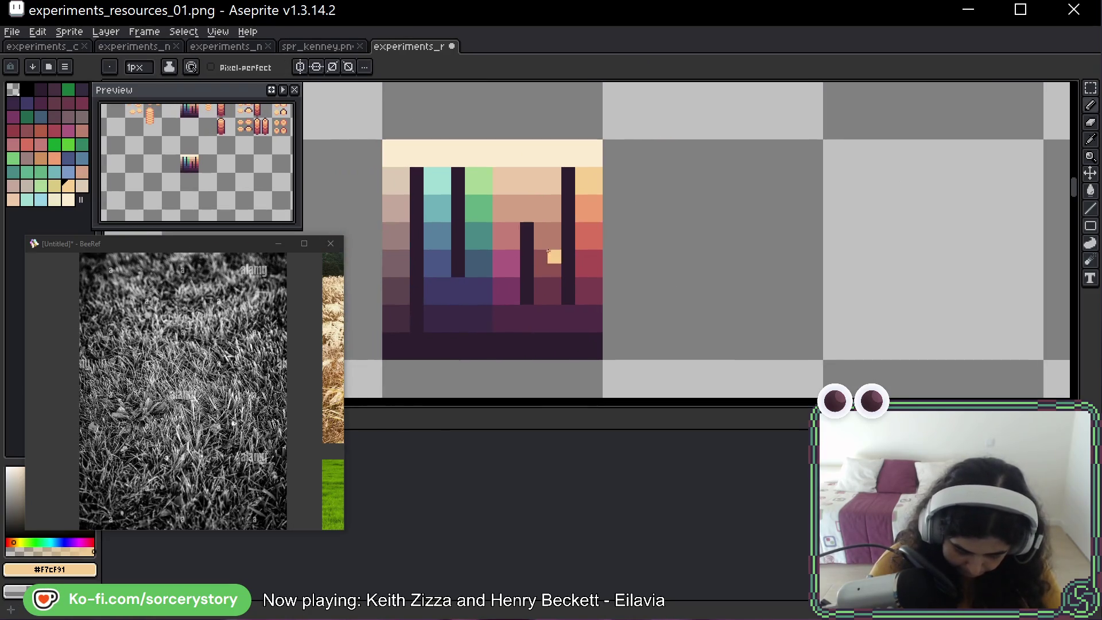
alt+click(548, 269)
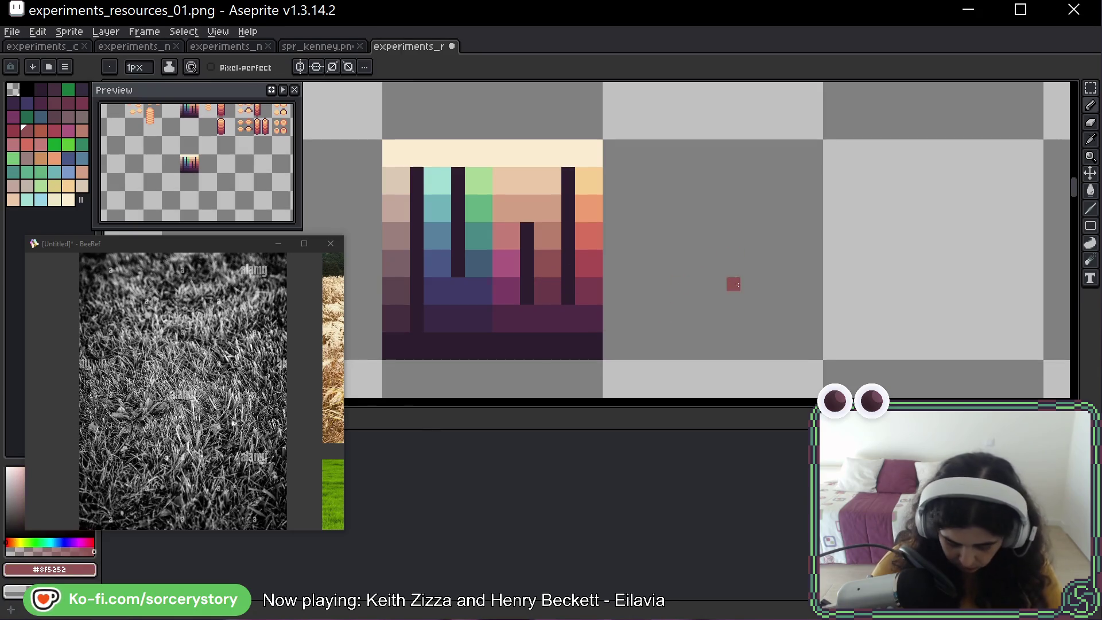
Extend the maroon cloud outline along its lower left and up its right side.
mouse_move(706, 276)
mouse_down()
mouse_move(620, 201)
mouse_move(700, 218)
mouse_move(660, 240)
mouse_up()
right_click(713, 244)
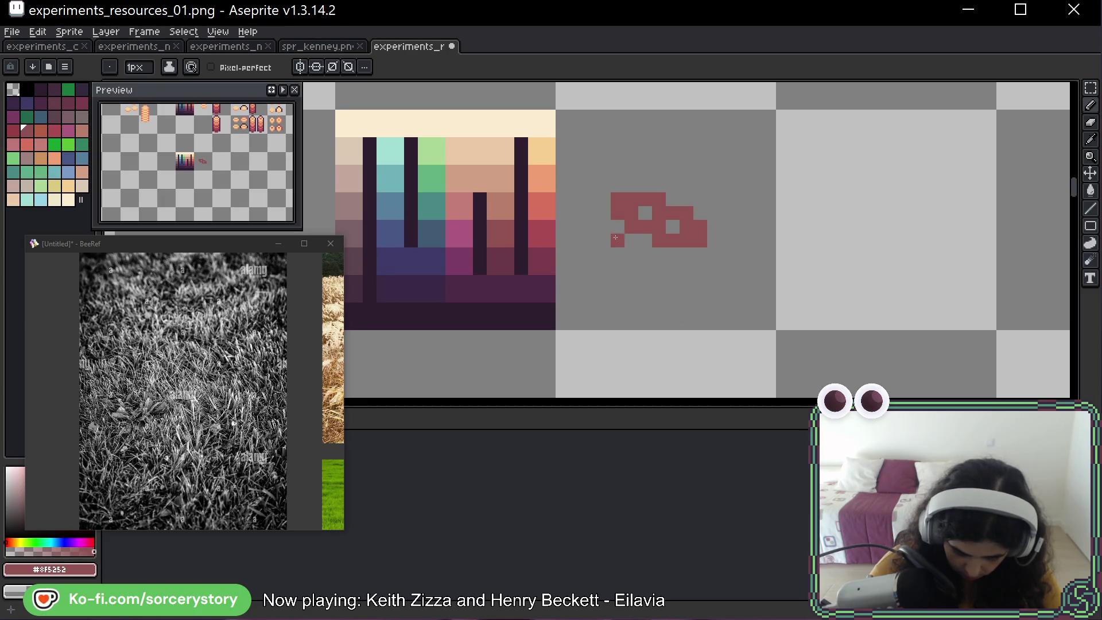
mouse_move(617, 240)
mouse_down()
mouse_move(576, 287)
mouse_move(678, 310)
mouse_move(715, 295)
mouse_move(700, 254)
mouse_up()
click(586, 246)
click(716, 255)
Trim the cloud's right edge into a stepped diagonal.
right_click(715, 254)
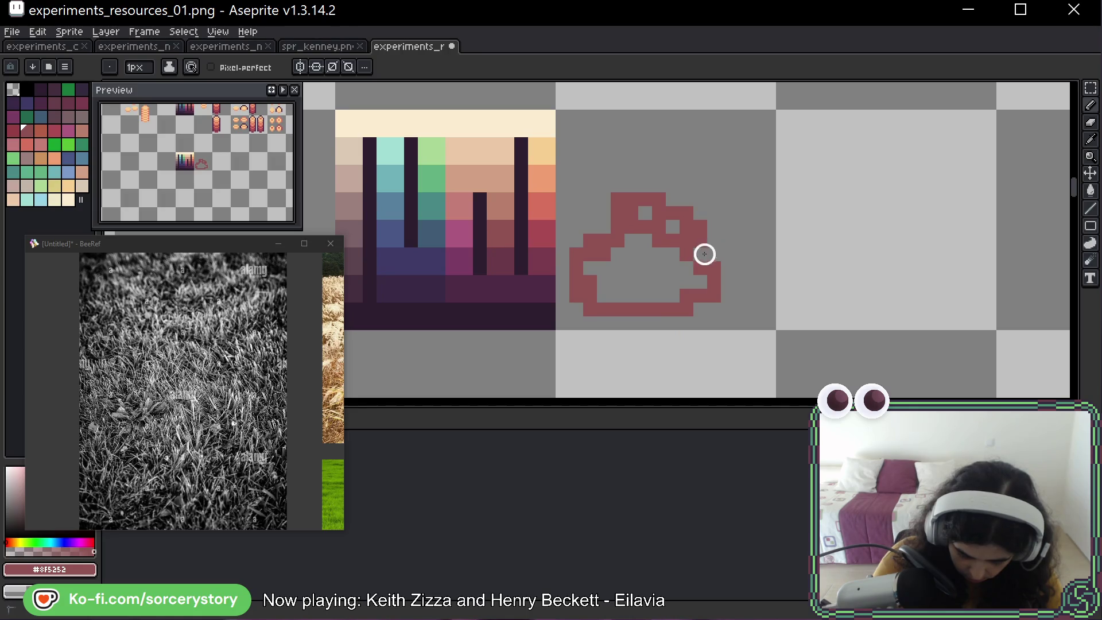
right_click(714, 268)
right_click(714, 295)
click(714, 295)
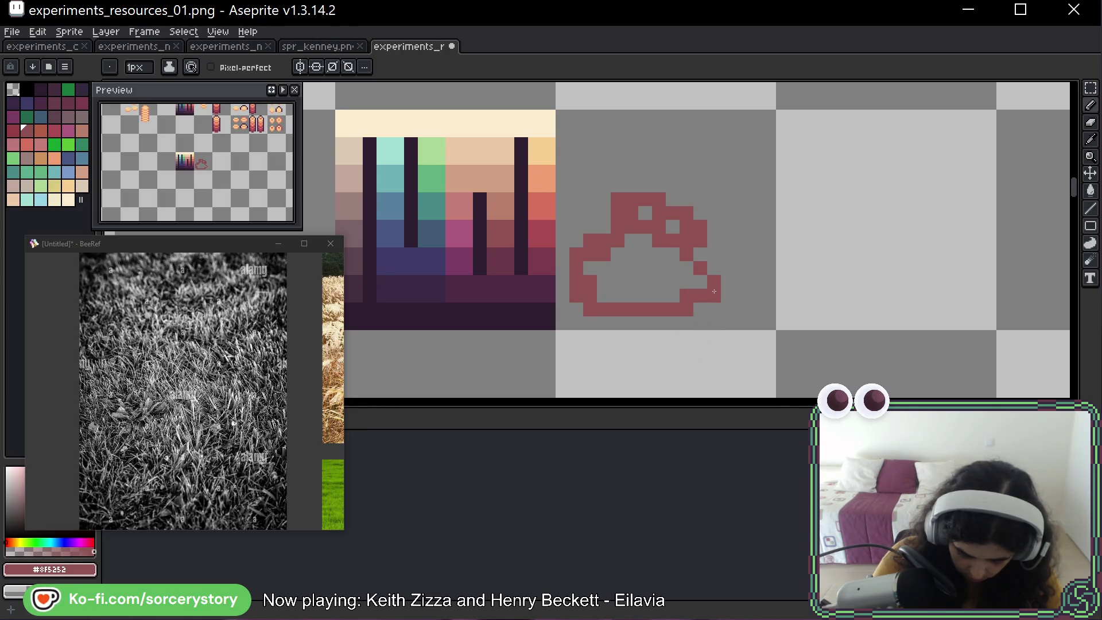
right_click(687, 295)
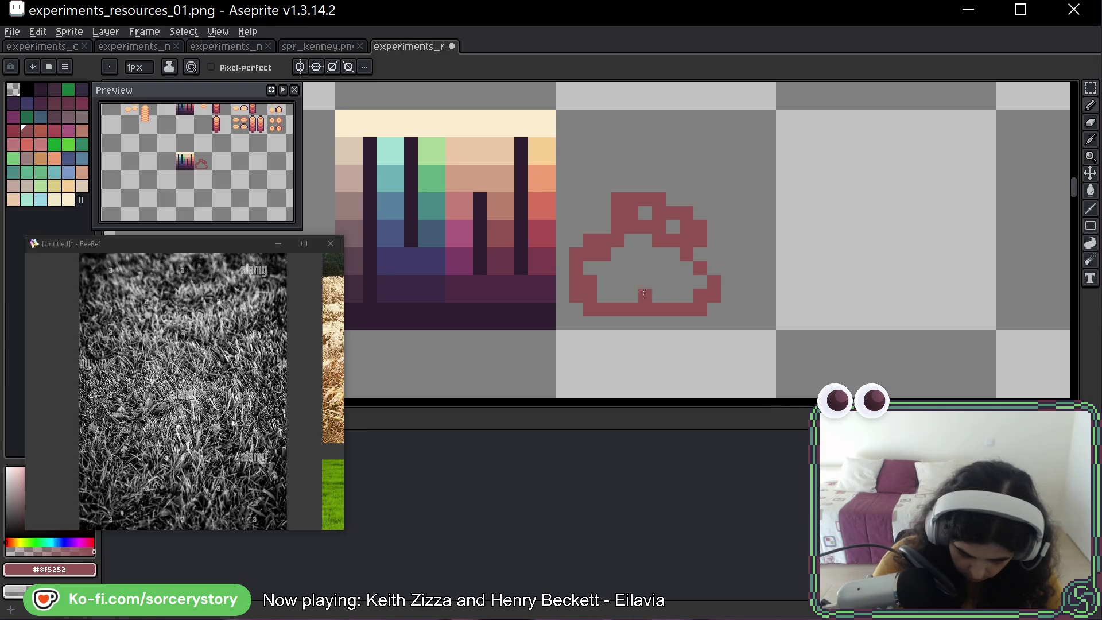
Thin the cloud's left outline to one pixel and fill gaps in its top bump.
right_click(590, 295)
right_click(590, 281)
right_click(590, 268)
right_click(601, 254)
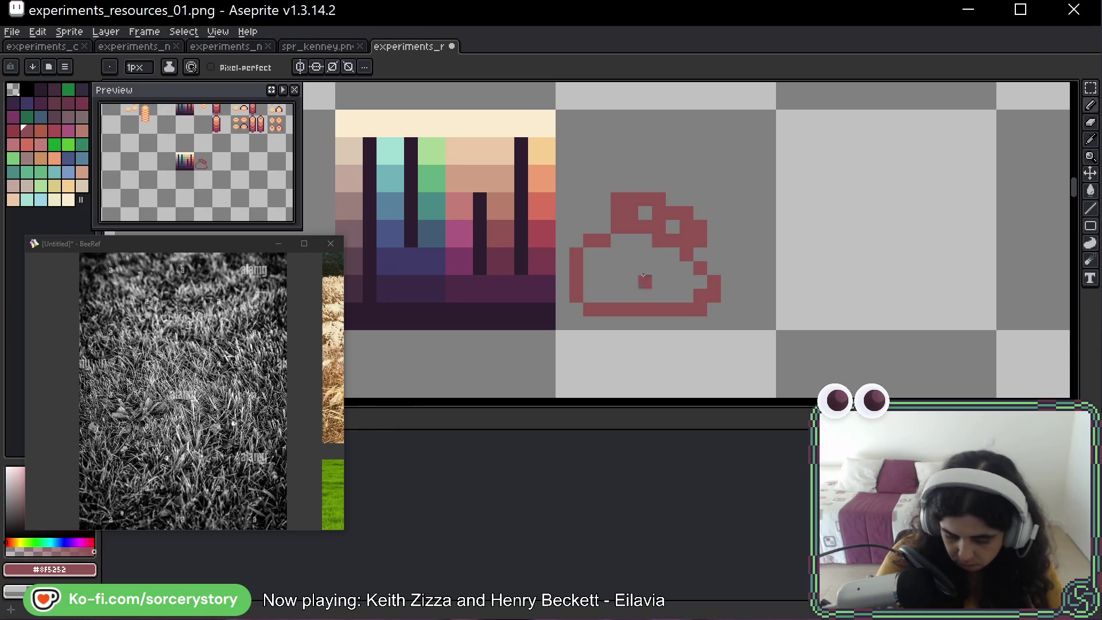
click(644, 213)
click(672, 226)
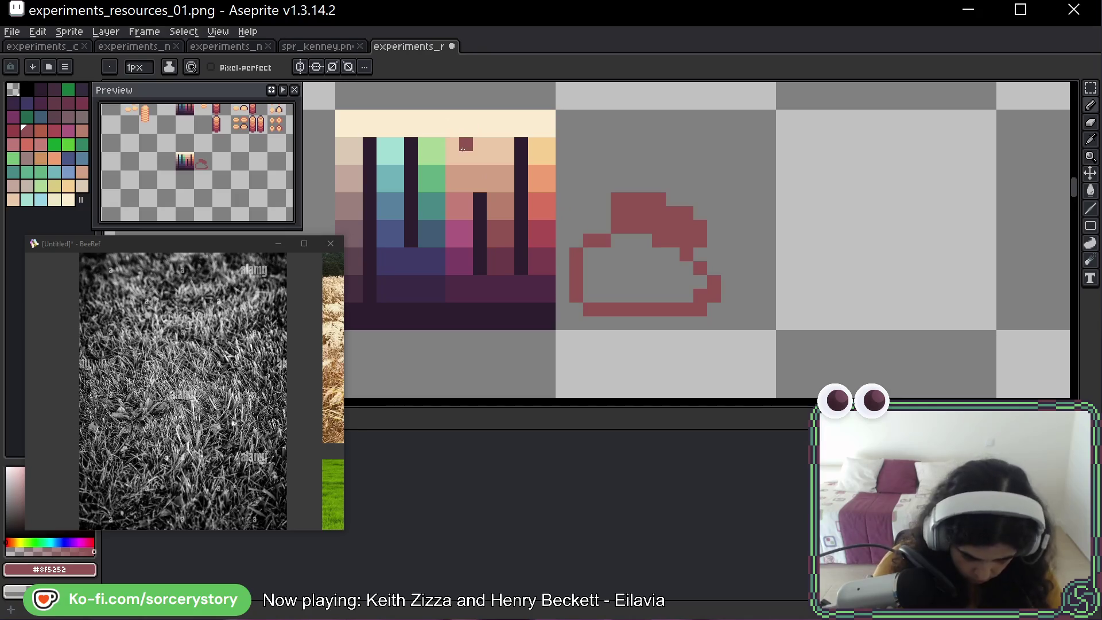
Shade the folds in the cloud's top with darker #6a3948.
alt+click(505, 270)
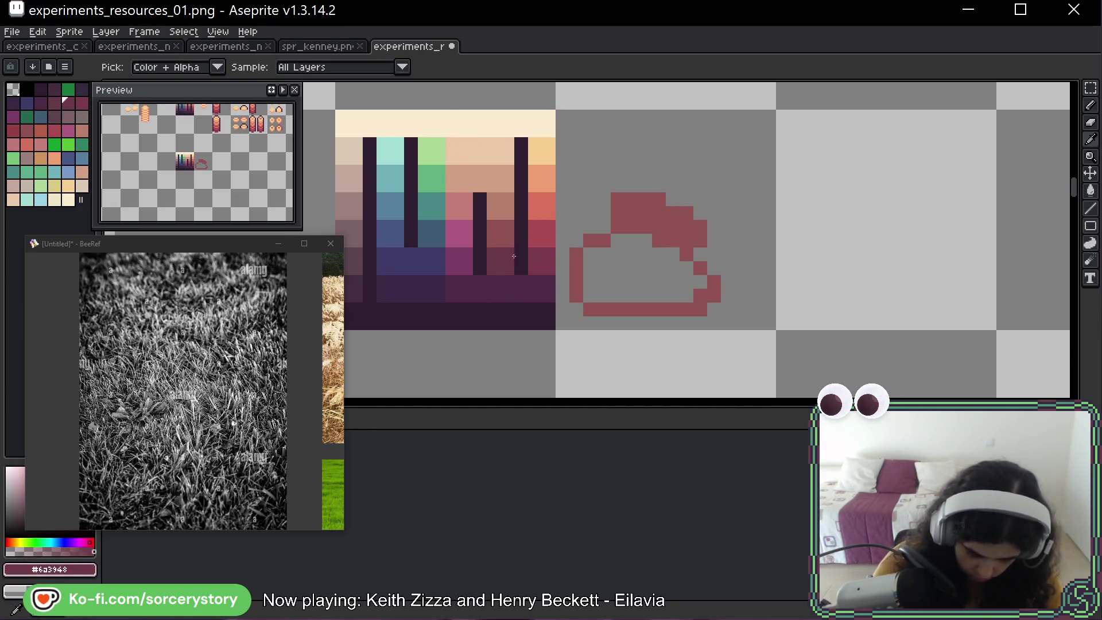
click(682, 197)
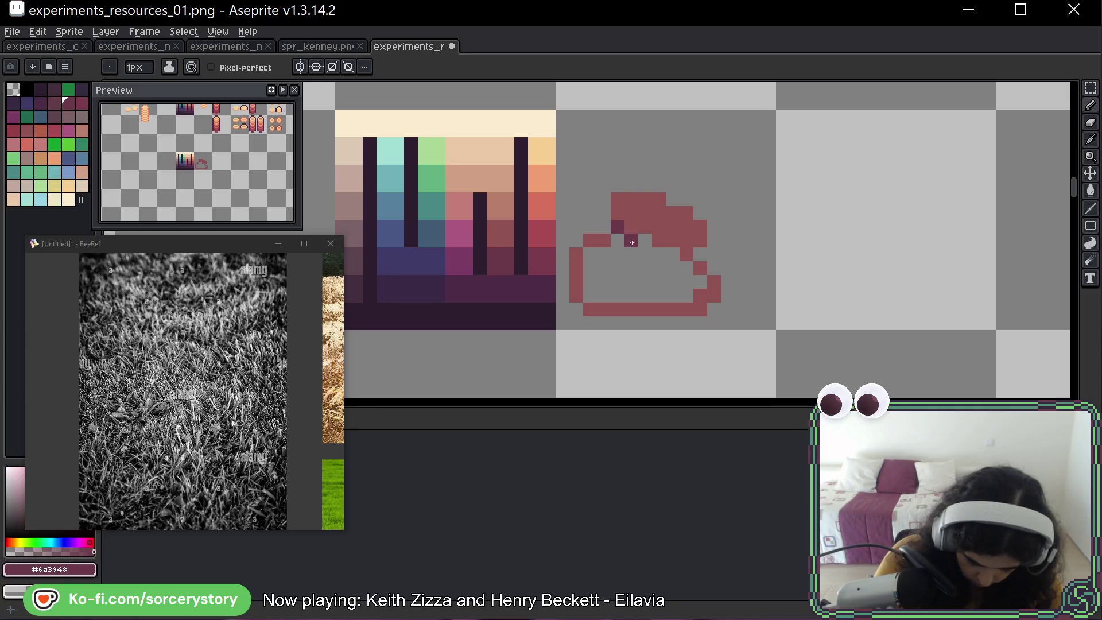
drag(658, 254, 686, 254)
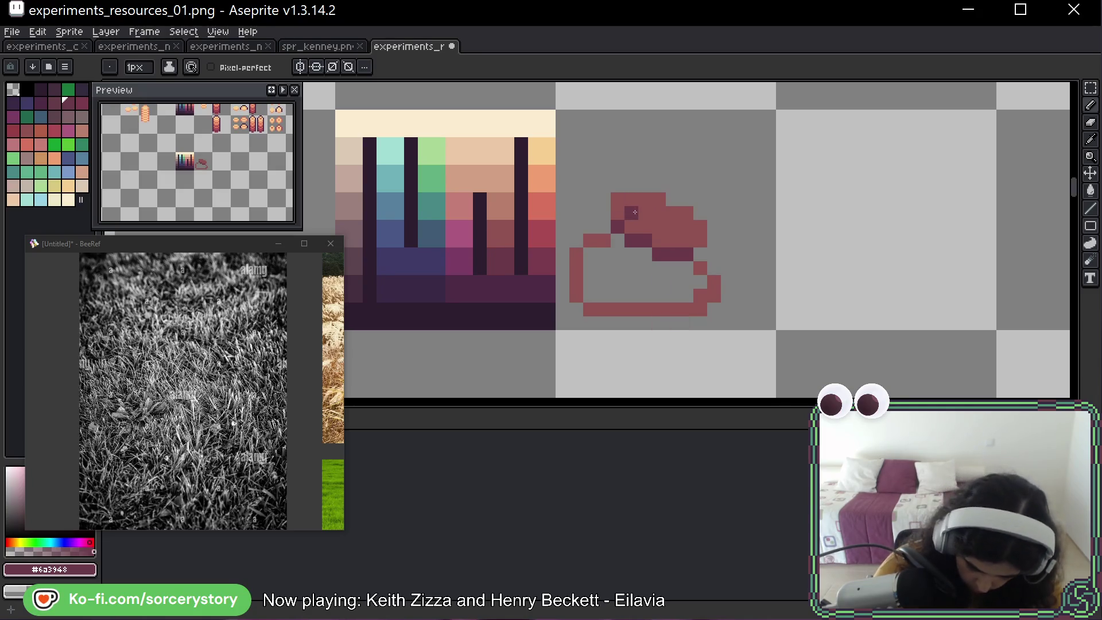
mouse_move(648, 210)
mouse_down()
mouse_move(673, 227)
mouse_move(658, 226)
mouse_move(687, 226)
mouse_up()
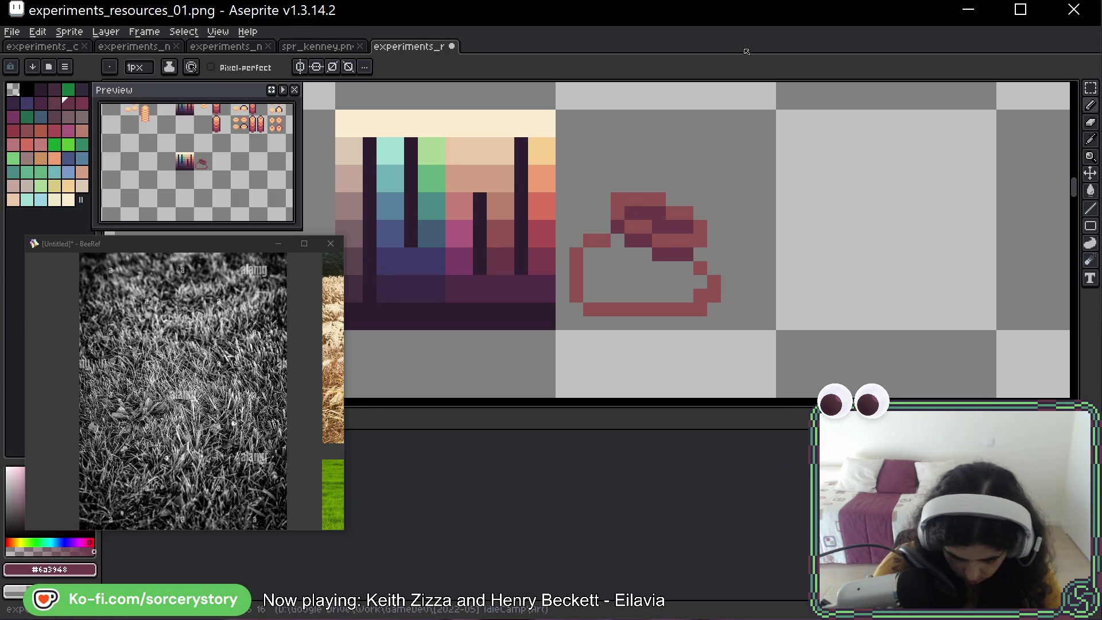
Fill the cloud's interior with maroon #8F5252 and darken a pixel on its upper-left edge.
alt+click(597, 243)
mouse_move(617, 250)
mouse_down()
mouse_move(617, 290)
mouse_move(592, 287)
mouse_move(632, 252)
mouse_move(698, 290)
mouse_up()
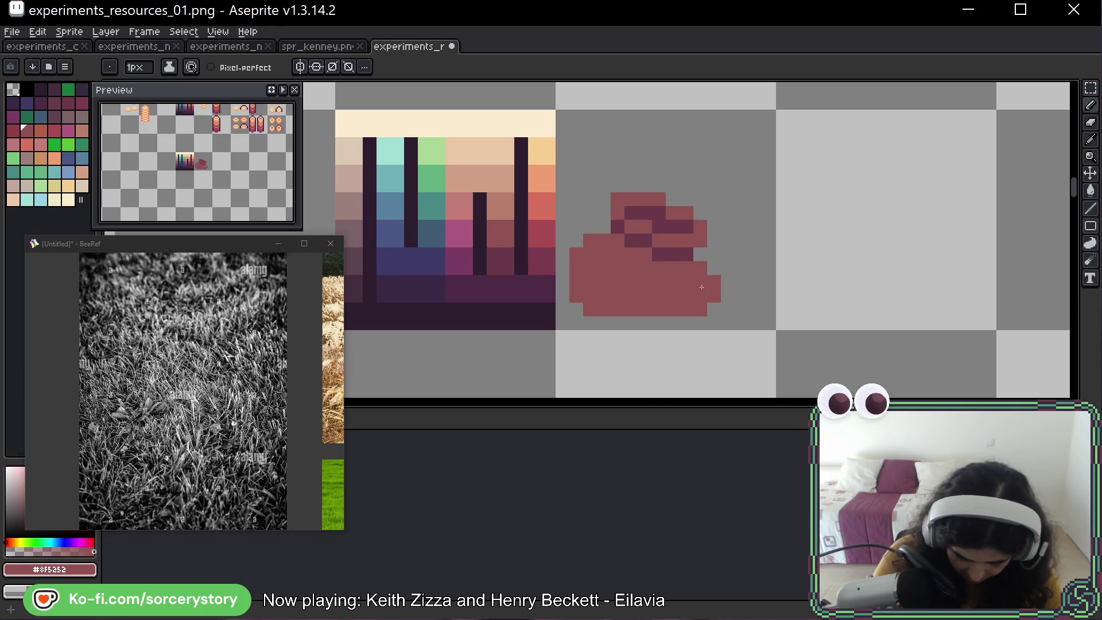
alt+click(637, 241)
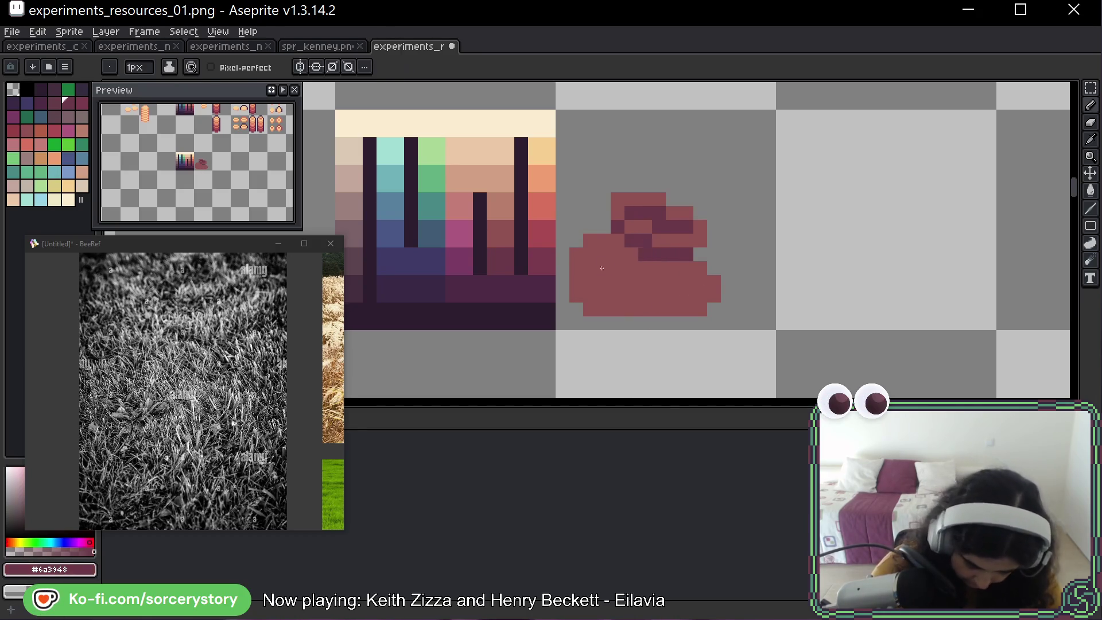
click(586, 225)
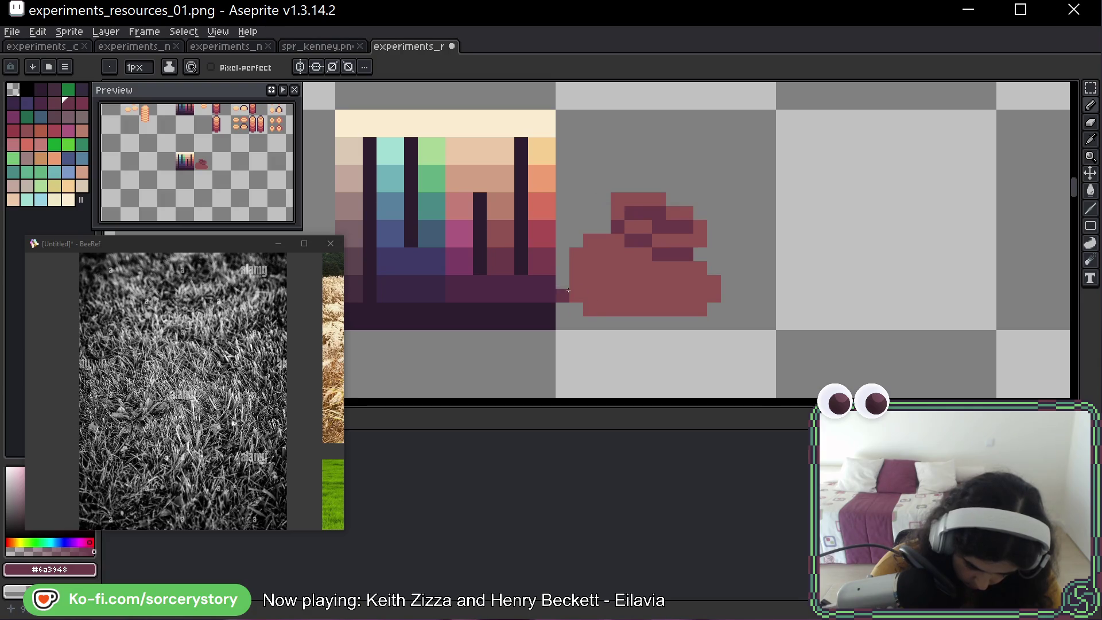
right_click(590, 310)
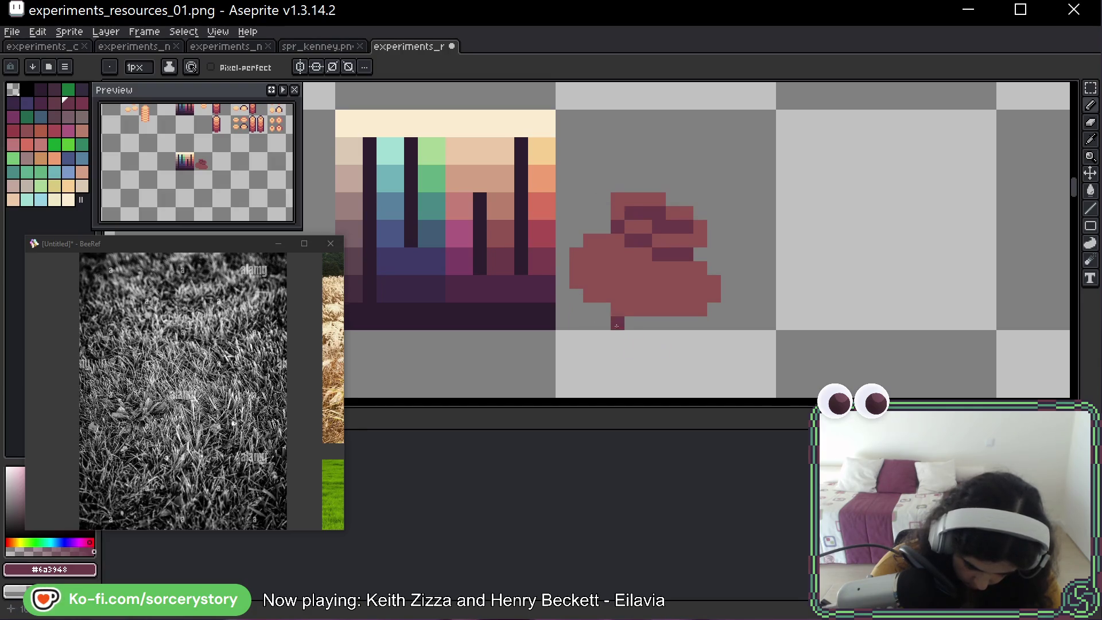
key(ctrl+z)
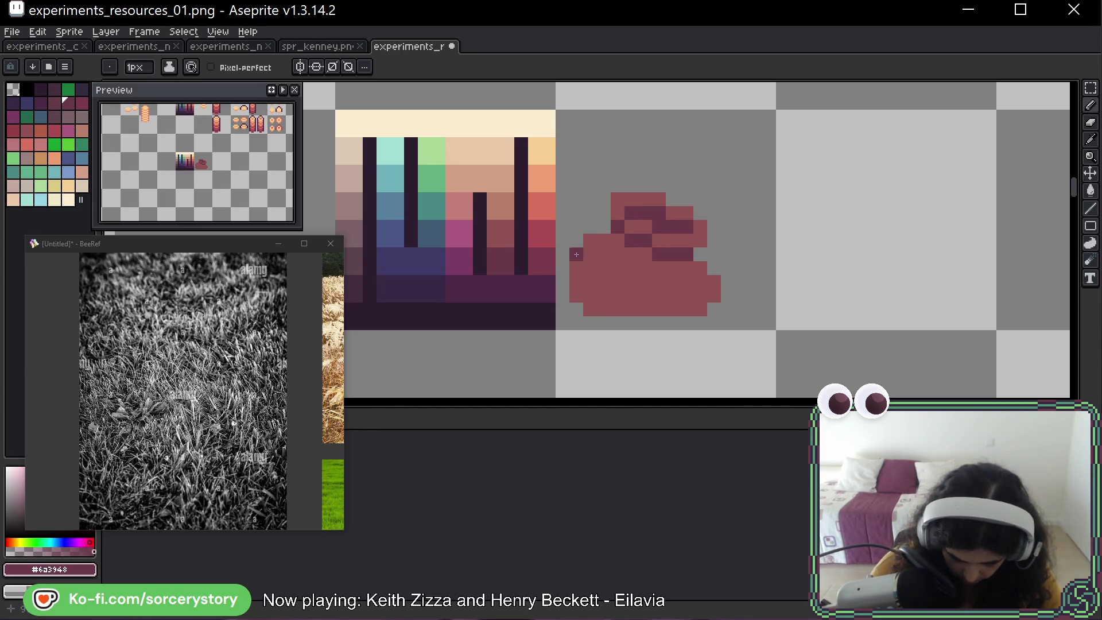
Shade the cloud's left edge and bottom with #6a3948, stair-stepping the lower left.
mouse_move(576, 254)
mouse_down()
mouse_move(603, 309)
mouse_move(631, 308)
mouse_up()
click(585, 282)
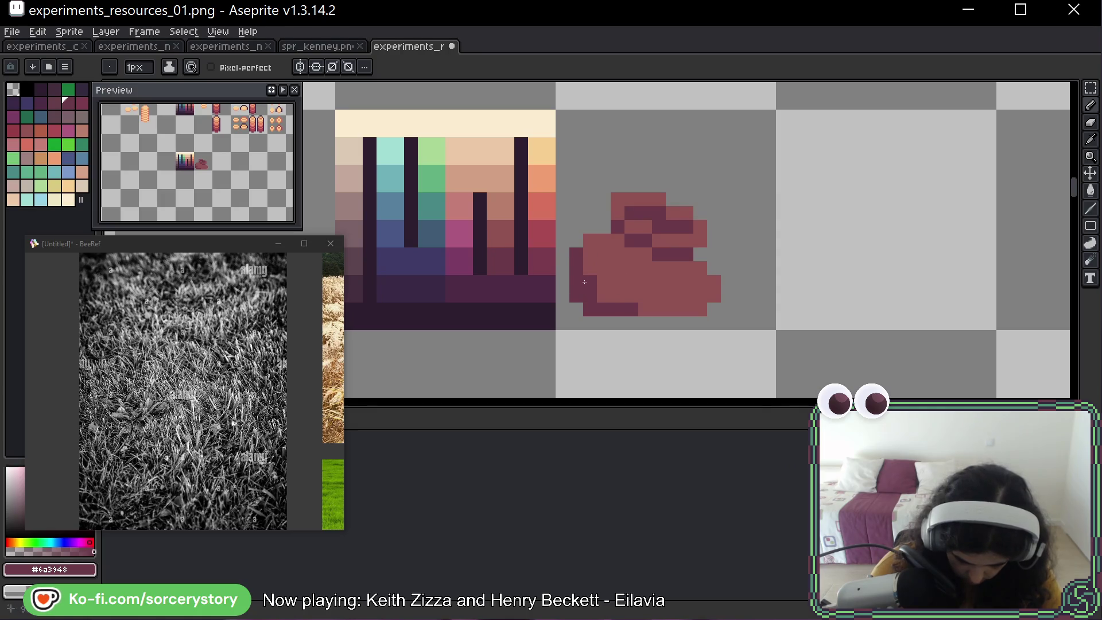
click(603, 297)
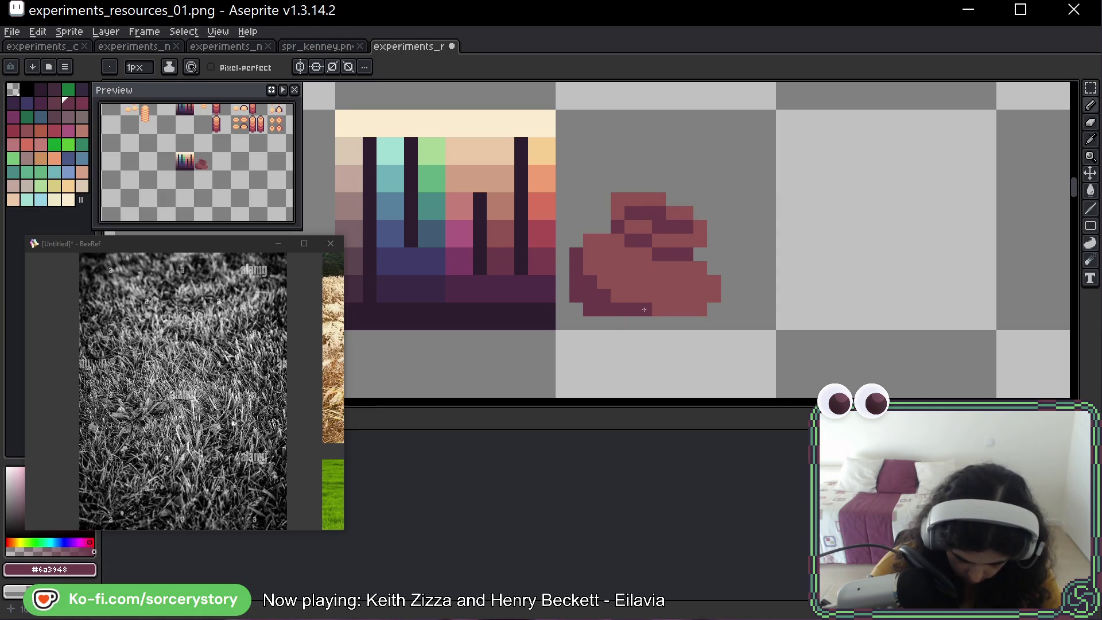
click(591, 236)
click(590, 254)
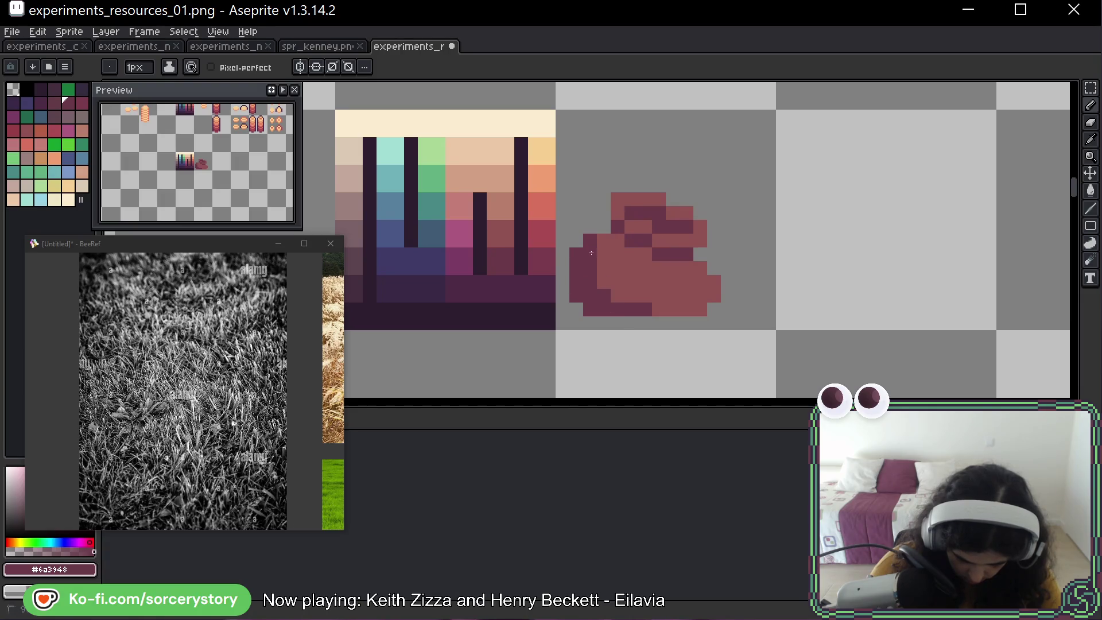
click(603, 241)
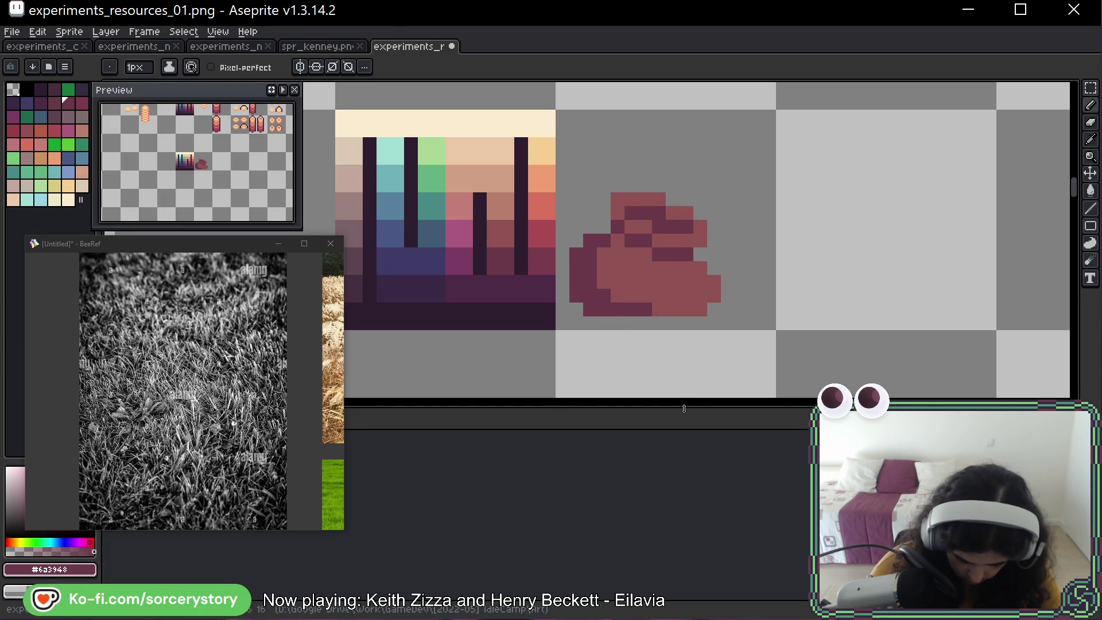
click(664, 196)
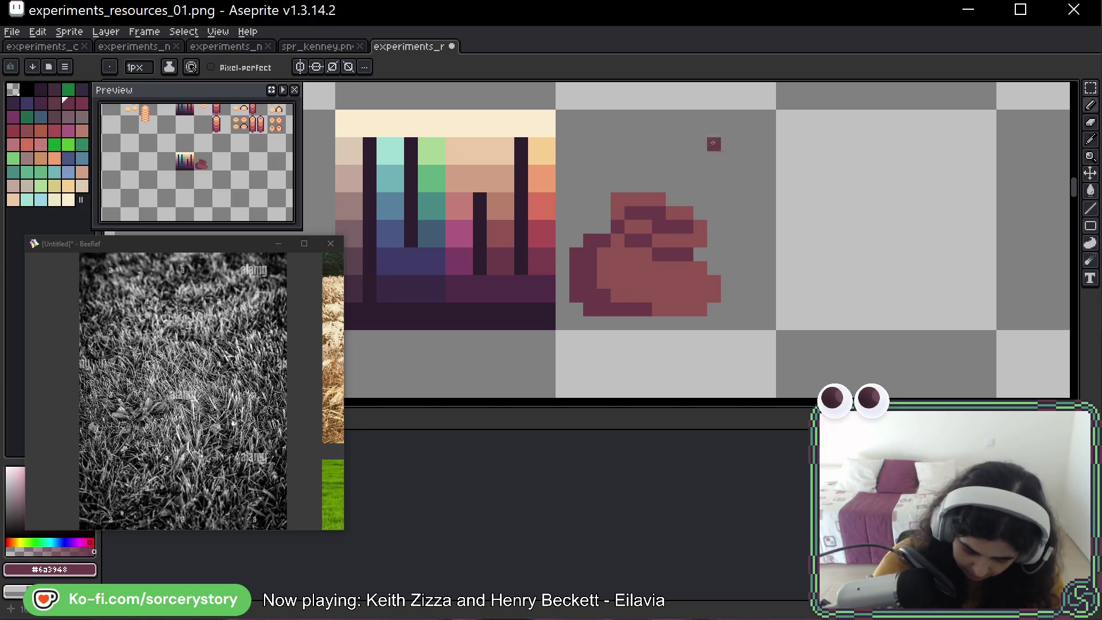
Try pale yellow #F7CF91 highlight pixels on the blob, then undo them.
alt+click(554, 160)
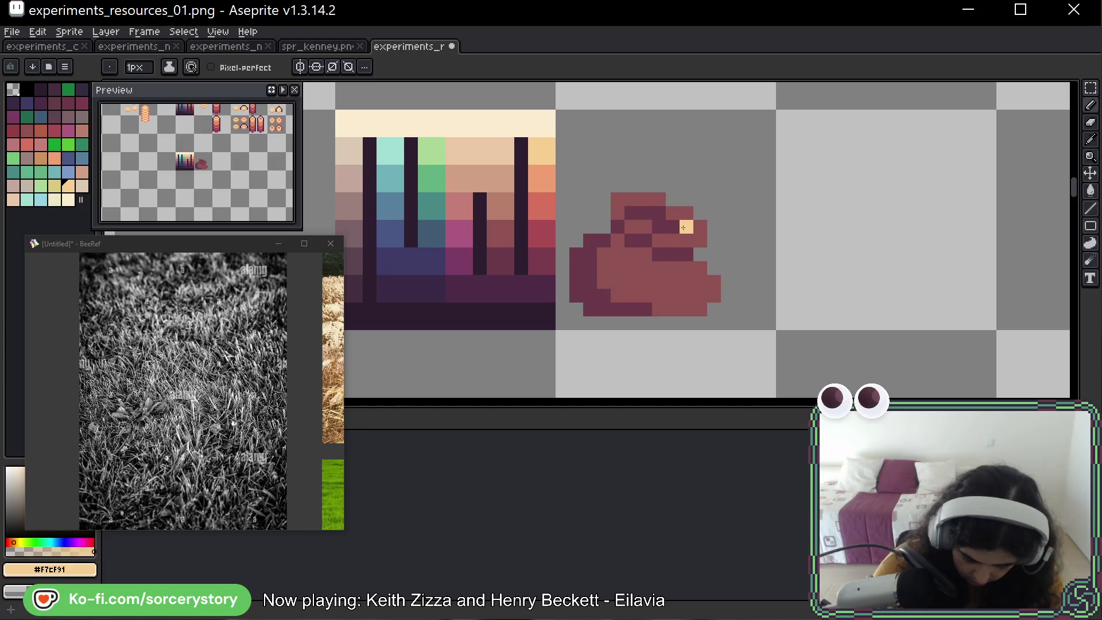
click(683, 227)
click(714, 269)
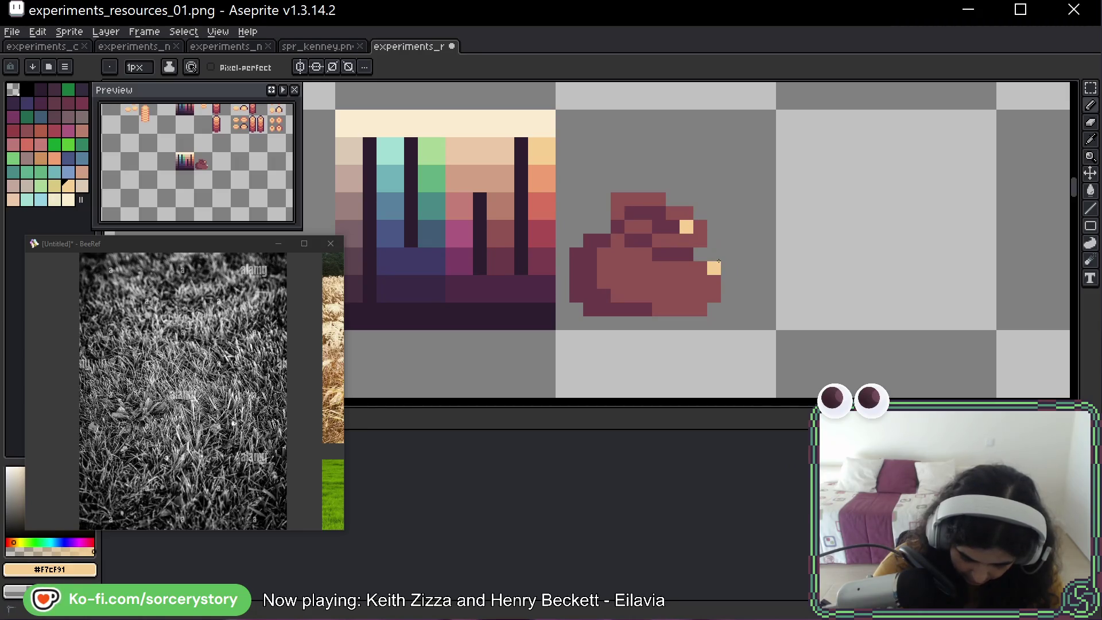
key(ctrl+z)
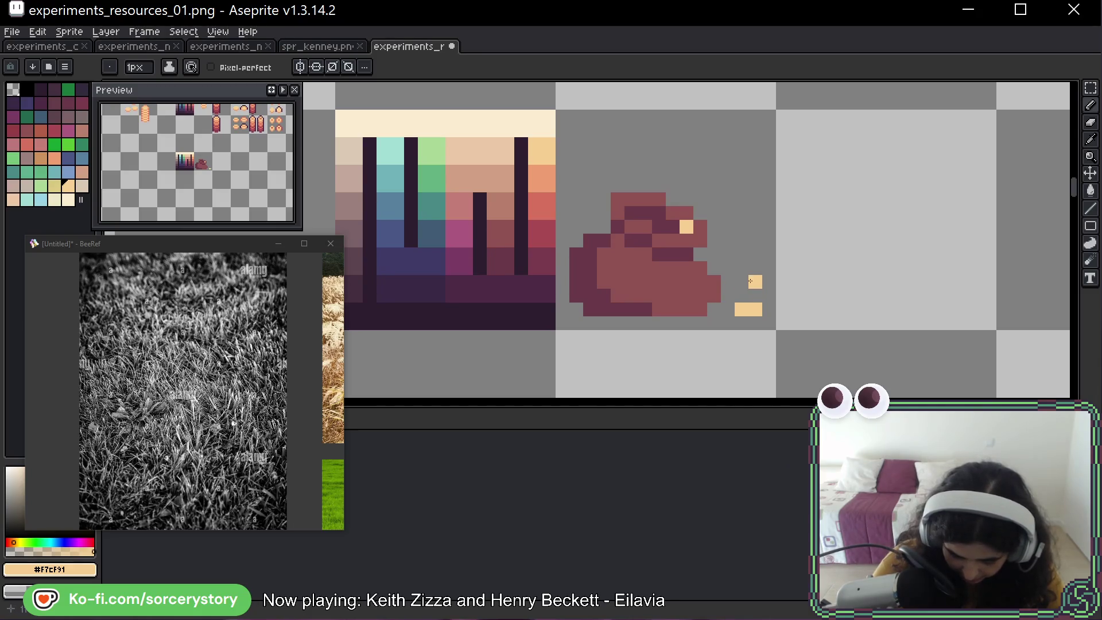
mouse_move(751, 281)
mouse_down()
mouse_move(741, 305)
mouse_move(752, 235)
mouse_up()
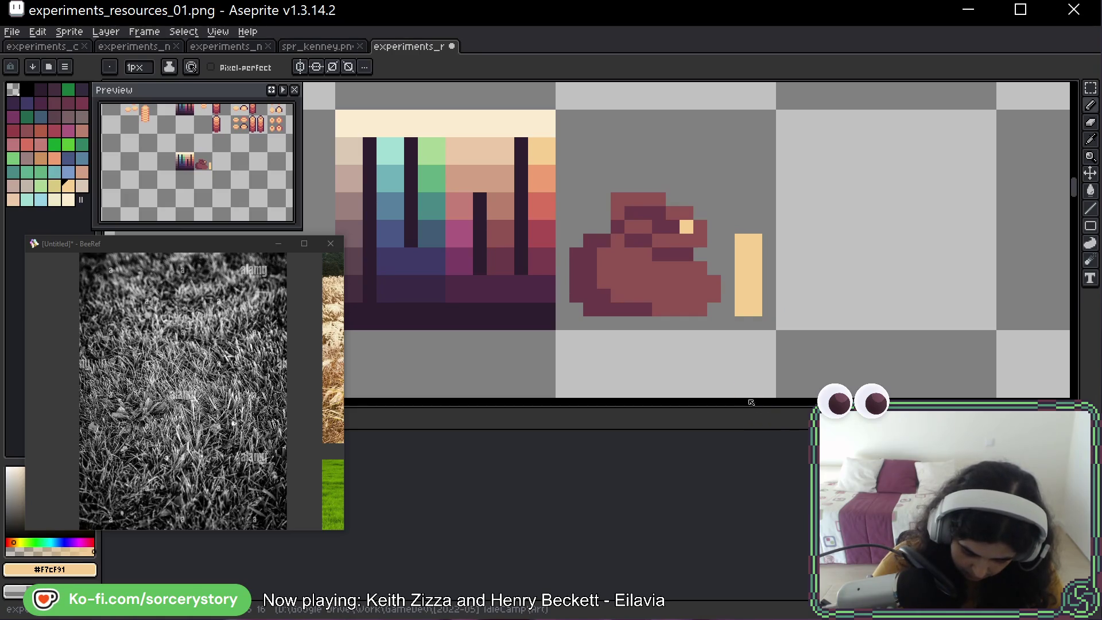
key(ctrl+z)
key(ctrl+z)
key(ctrl+z)
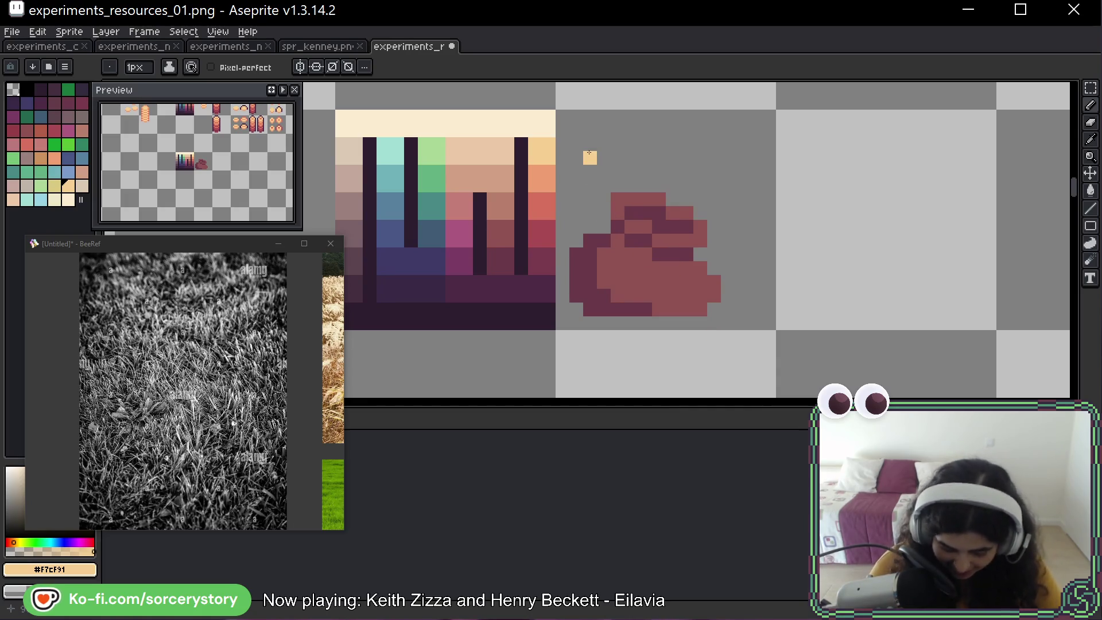
Sample light tan and add a highlight pixel to the blob's lower body.
alt+click(509, 287)
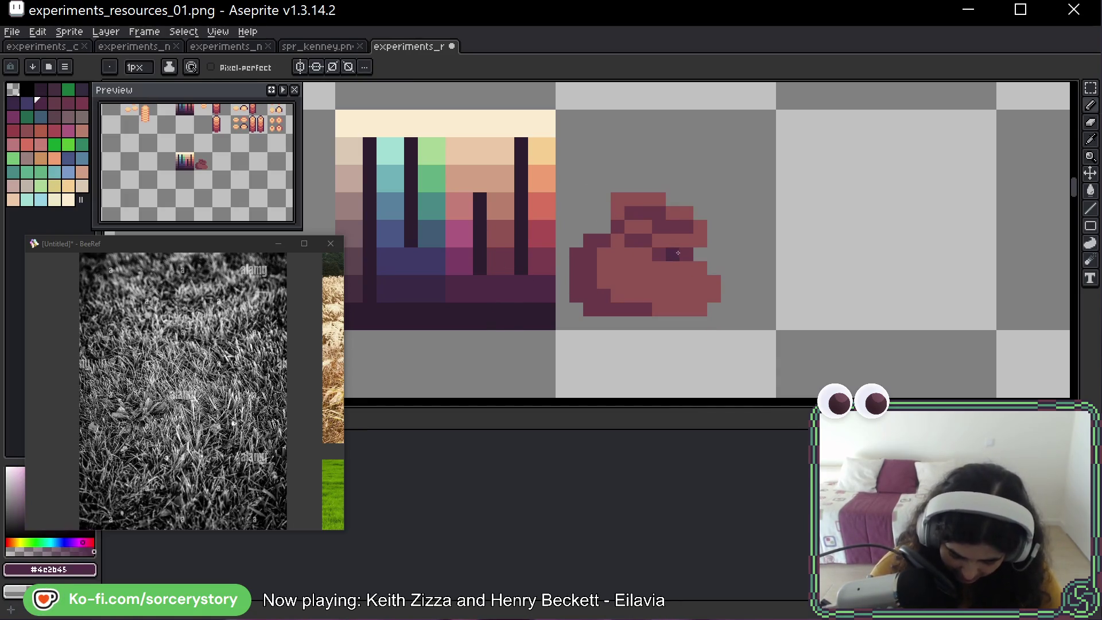
alt+click(507, 210)
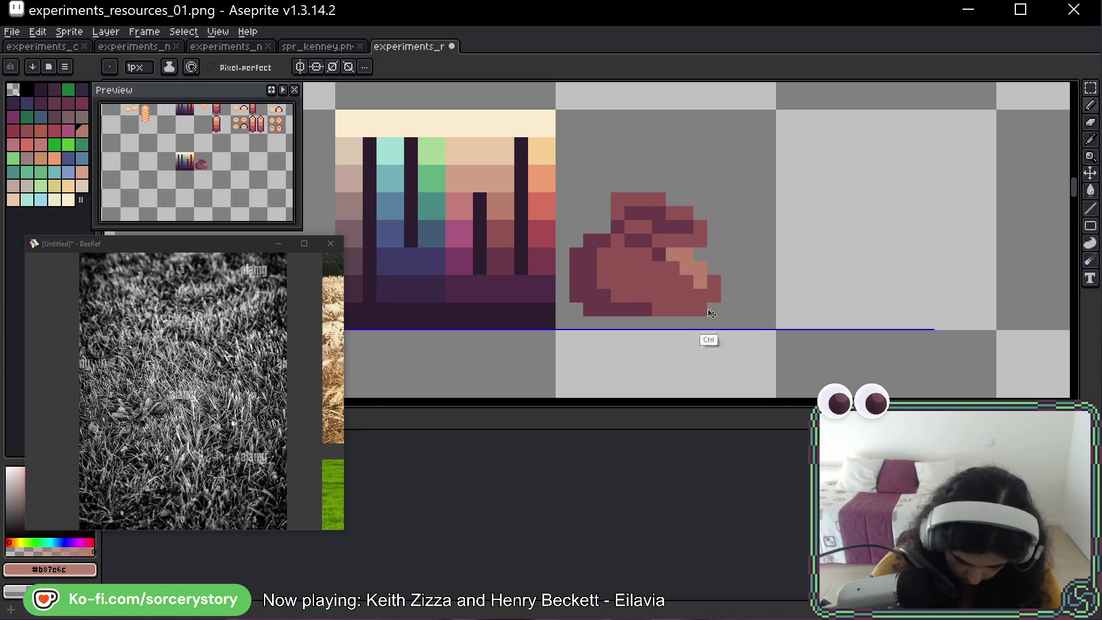
click(686, 255)
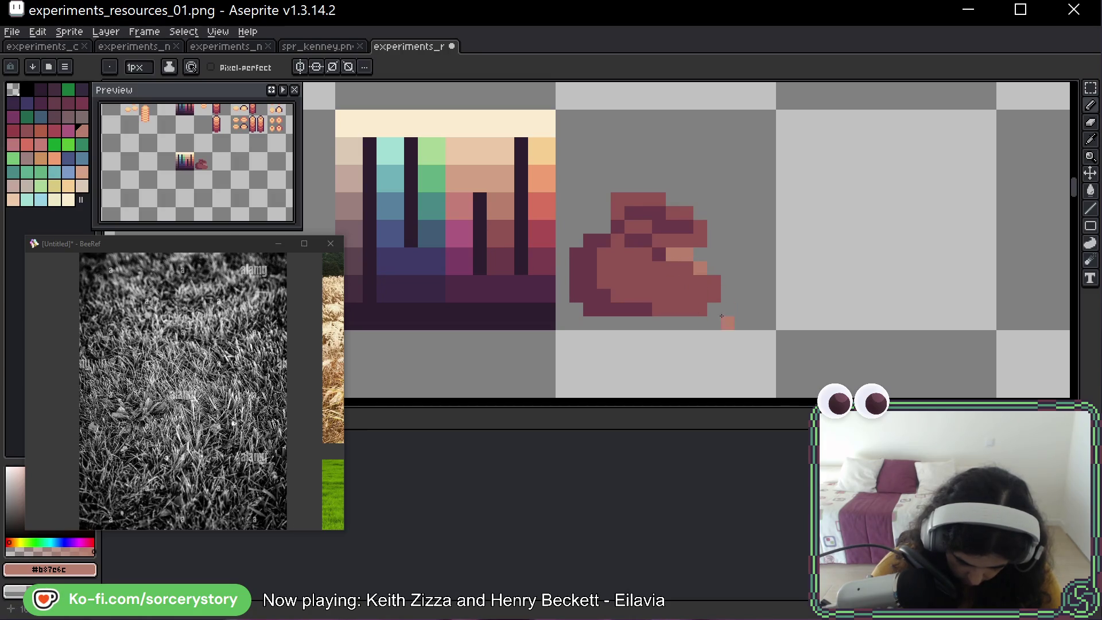
key(ctrl+z)
click(686, 281)
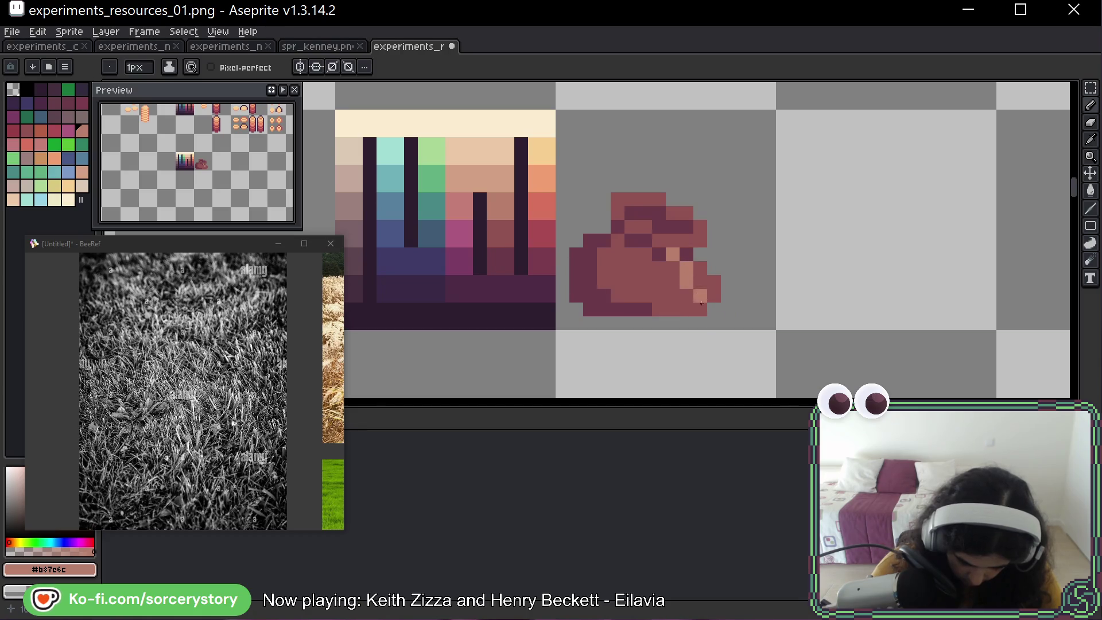
click(659, 254)
key(ctrl+z)
Try more light-tan highlights higher and on the blob's left, keeping only a couple.
click(644, 241)
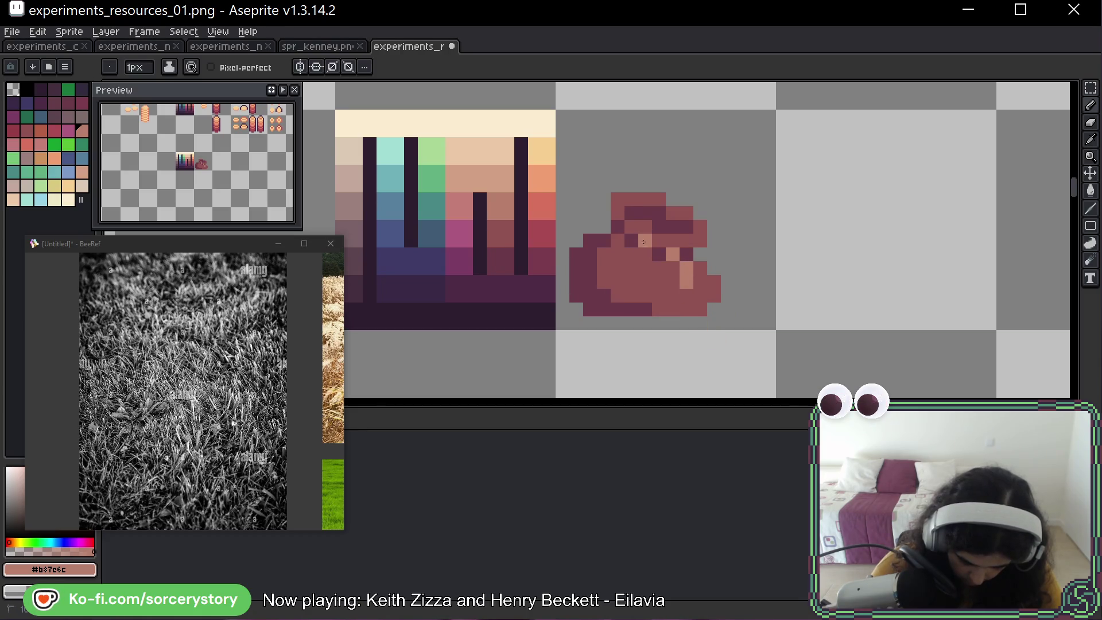
click(634, 255)
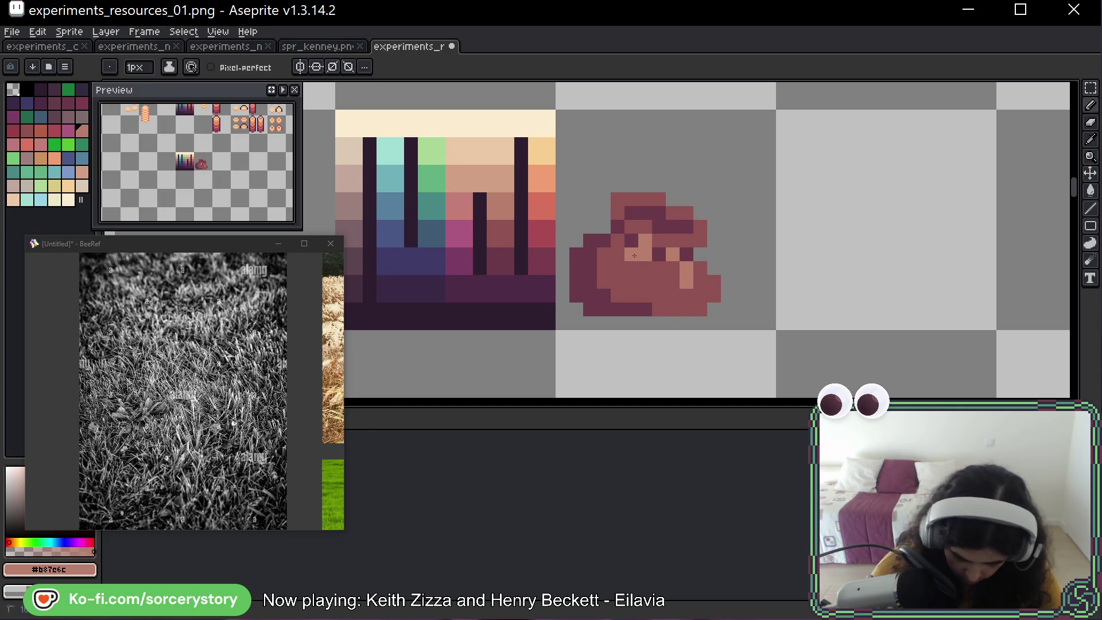
click(631, 268)
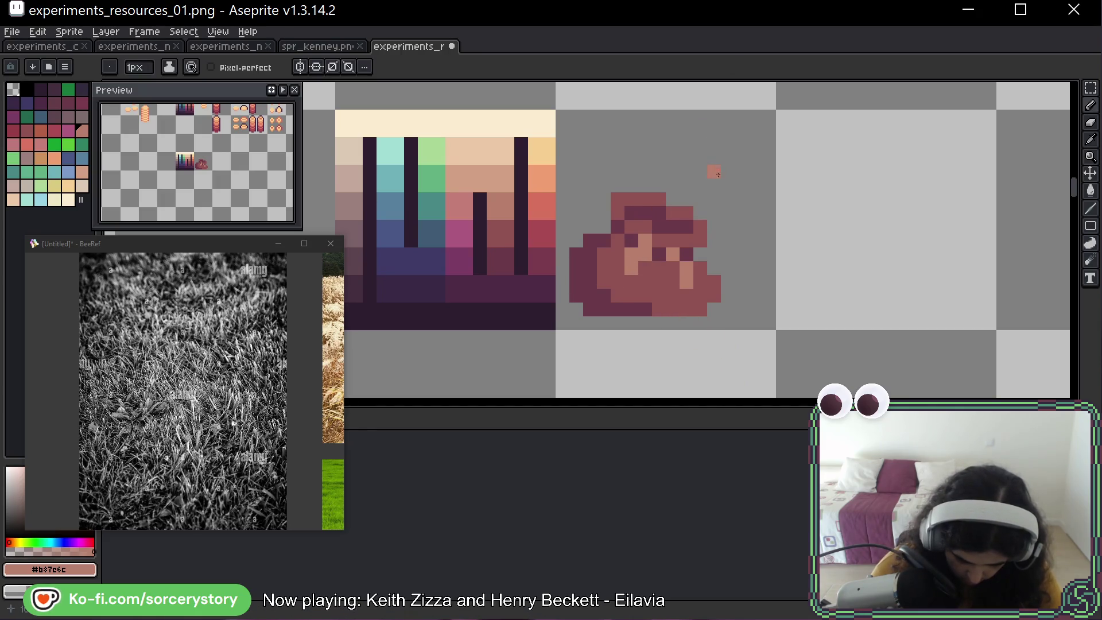
key(ctrl+z)
key(ctrl+z)
key(ctrl+z)
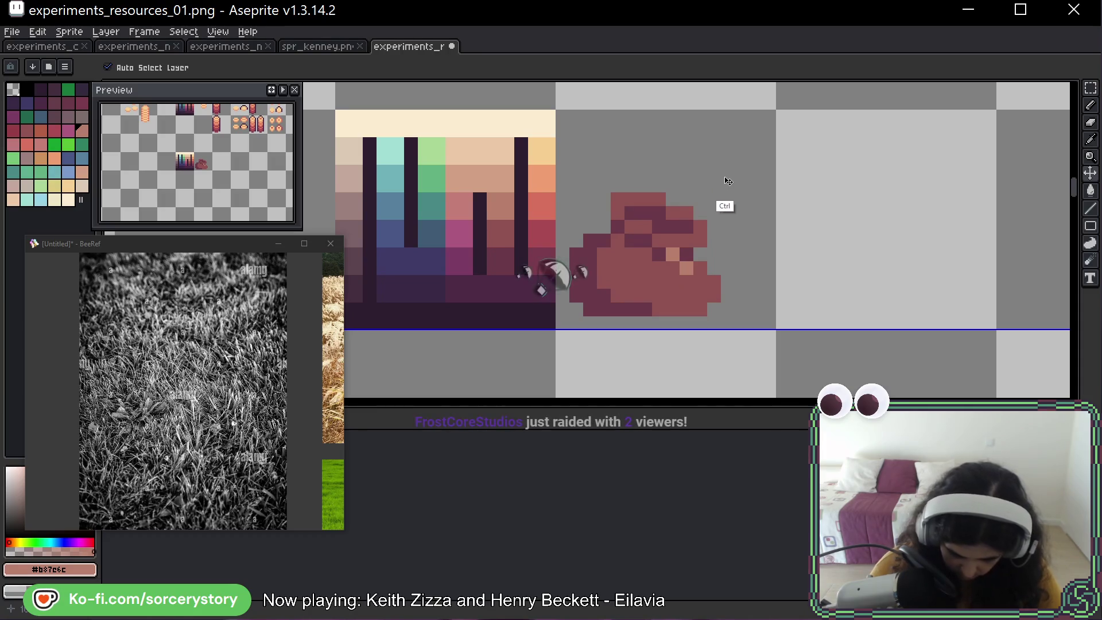
click(713, 143)
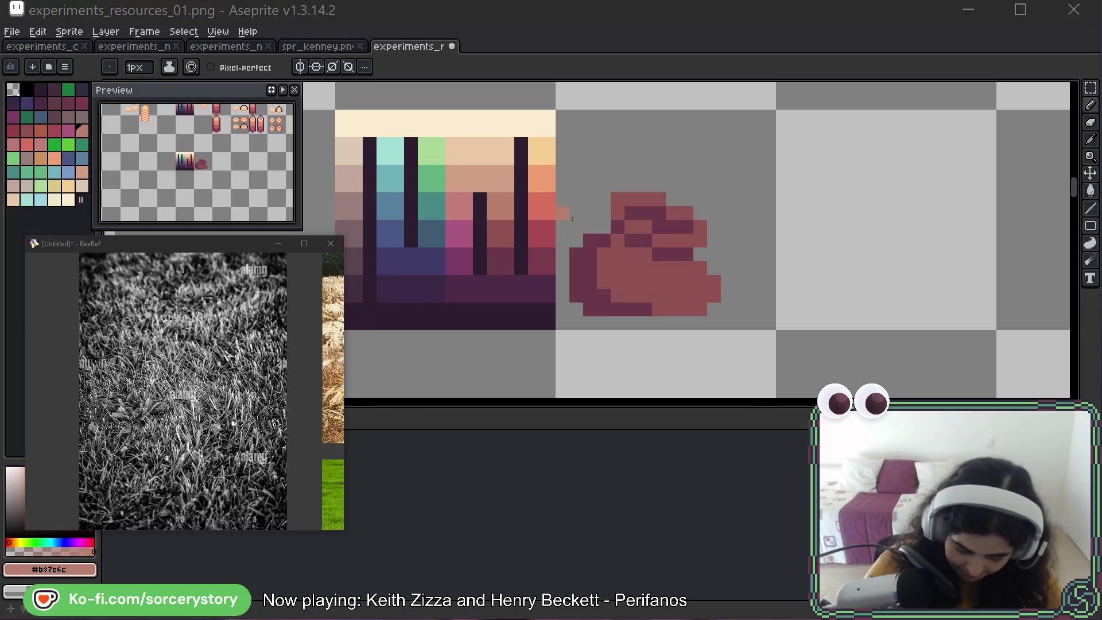
click(544, 218)
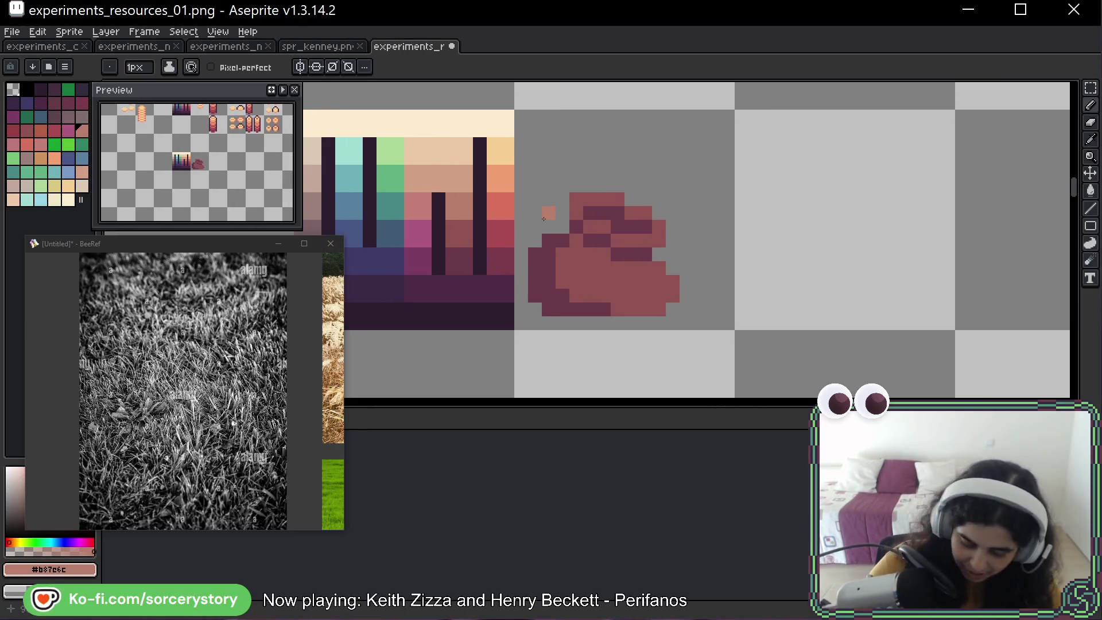
key(ctrl+z)
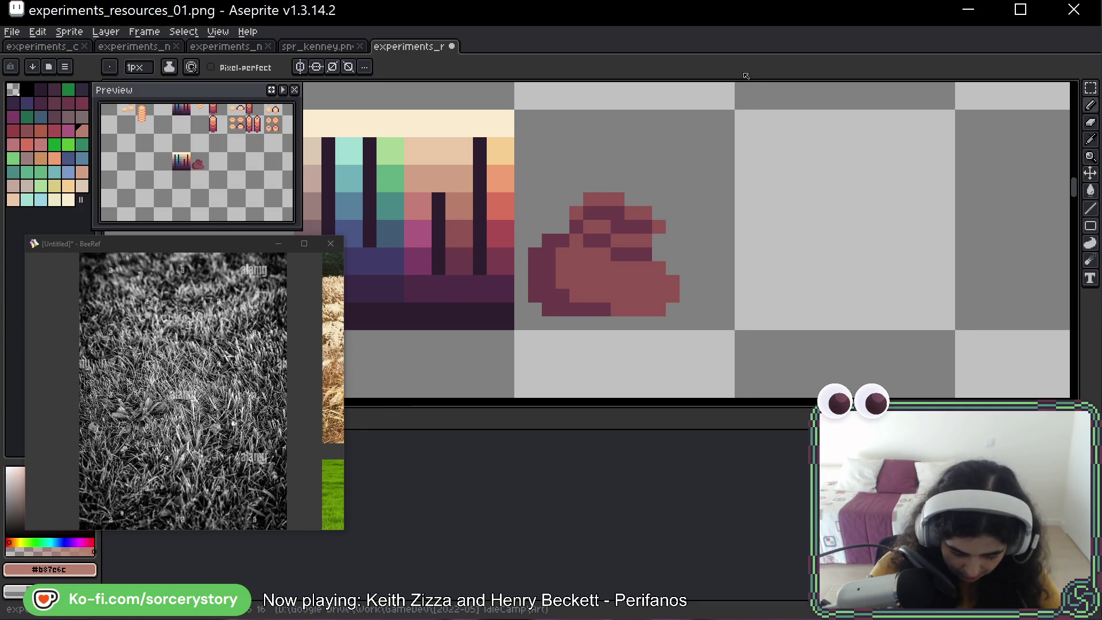
key(ctrl+y)
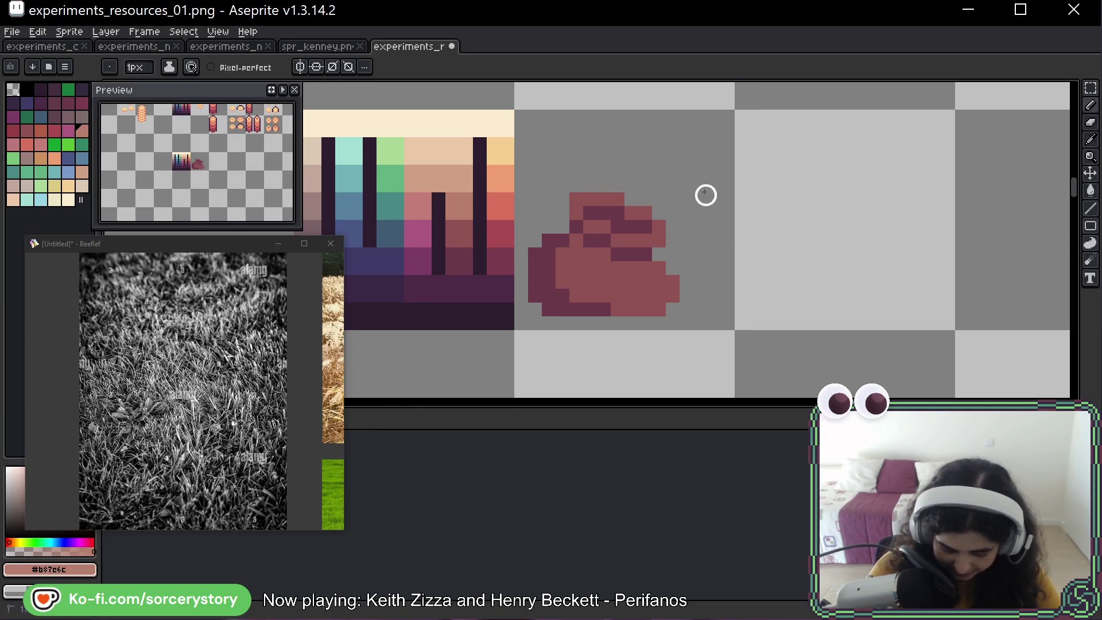
alt+click(508, 286)
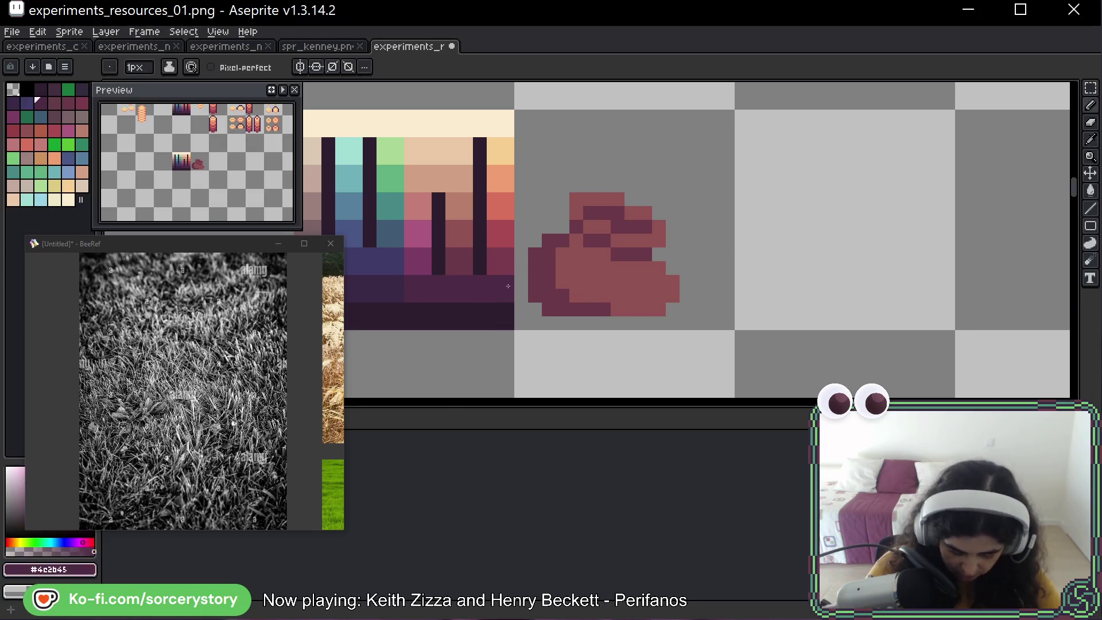
drag(631, 254, 631, 268)
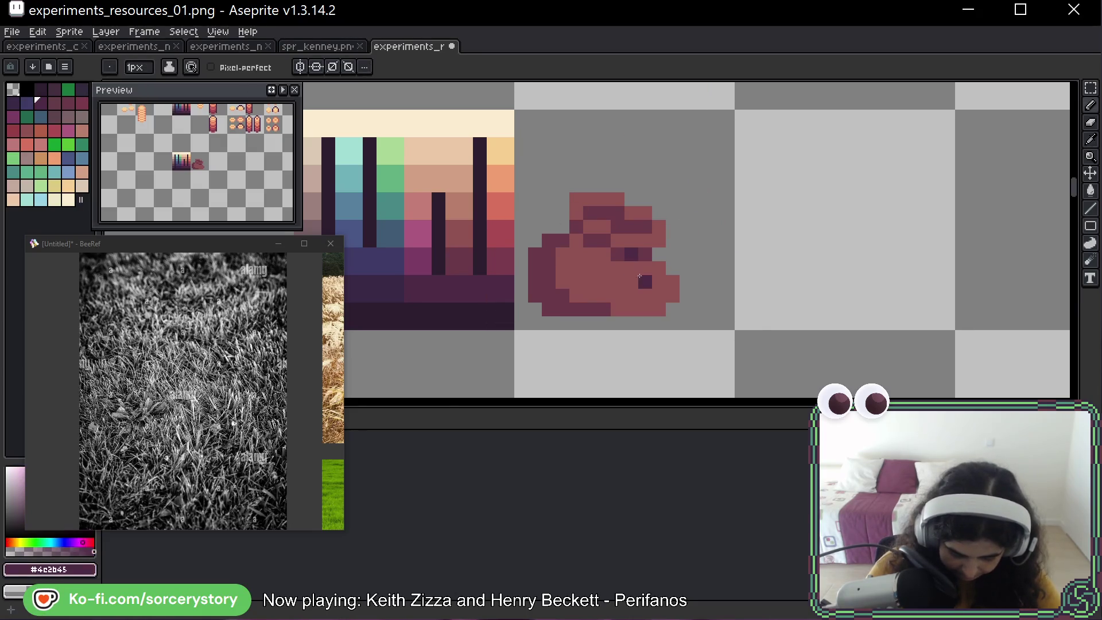
click(644, 280)
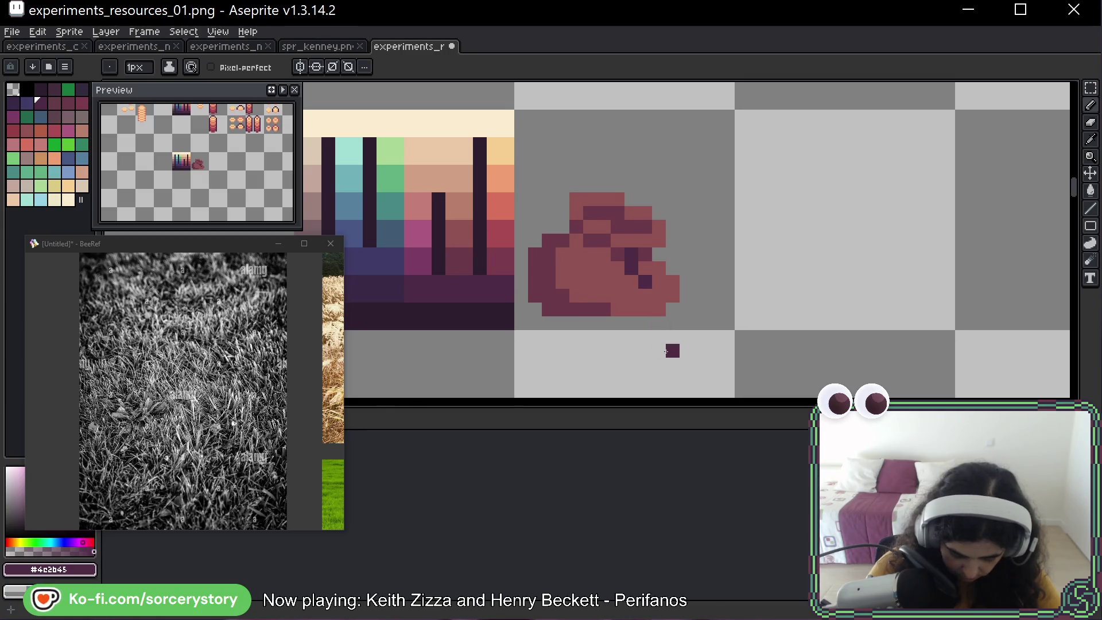
drag(604, 240, 589, 282)
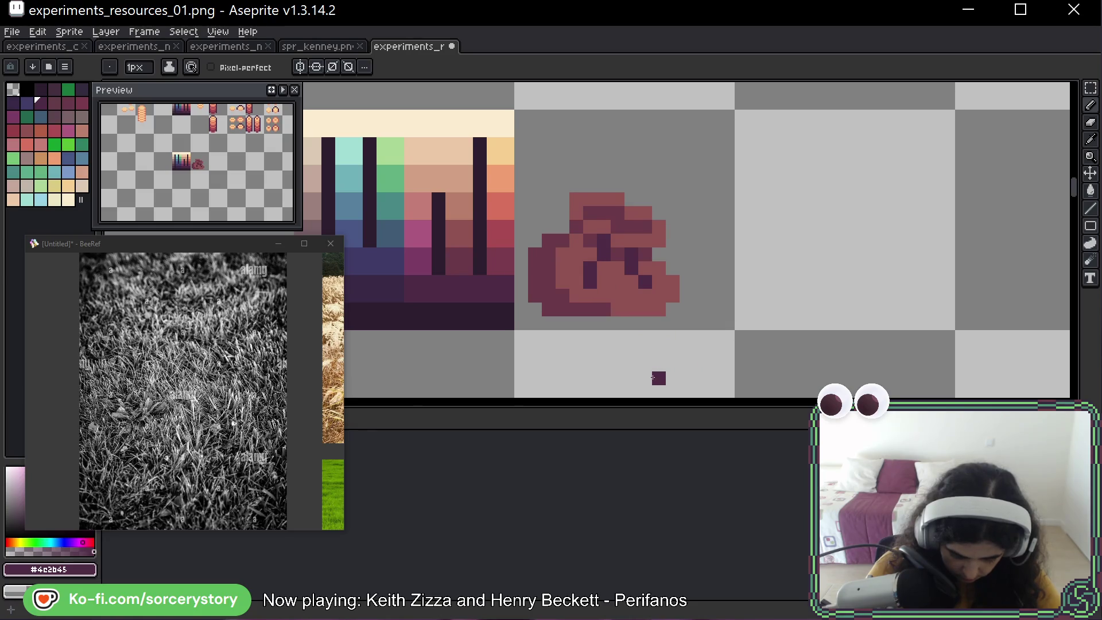
key(ctrl+z)
key(ctrl+z)
key(ctrl+z)
key(ctrl+z)
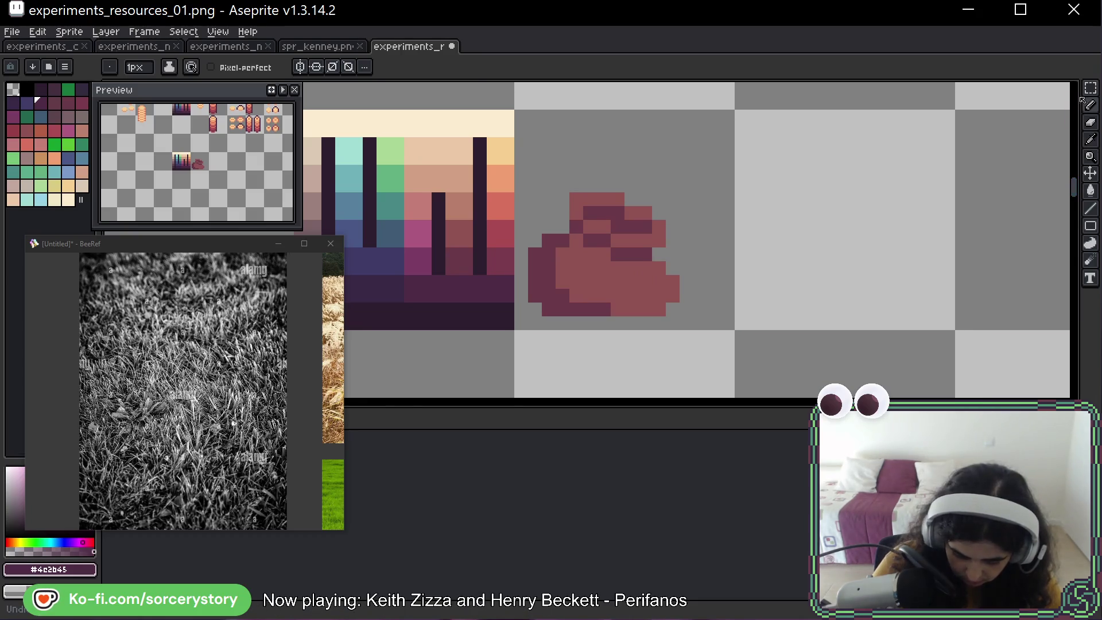
key(m)
key(ctrl+z)
ctrl+alt+drag(685, 277, 906, 276)
Deselect the copied blob and paint dark purple fold pixels, including a diagonal run, across it.
key(ctrl+d)
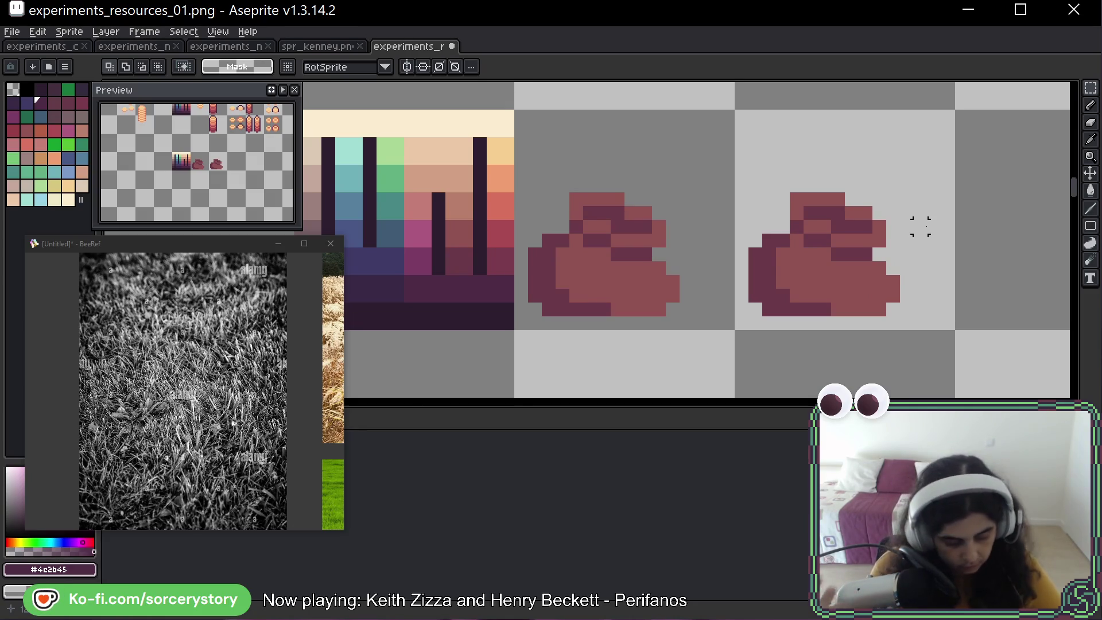
key(b)
click(852, 268)
click(866, 281)
click(824, 241)
click(825, 255)
click(810, 269)
click(810, 283)
click(921, 213)
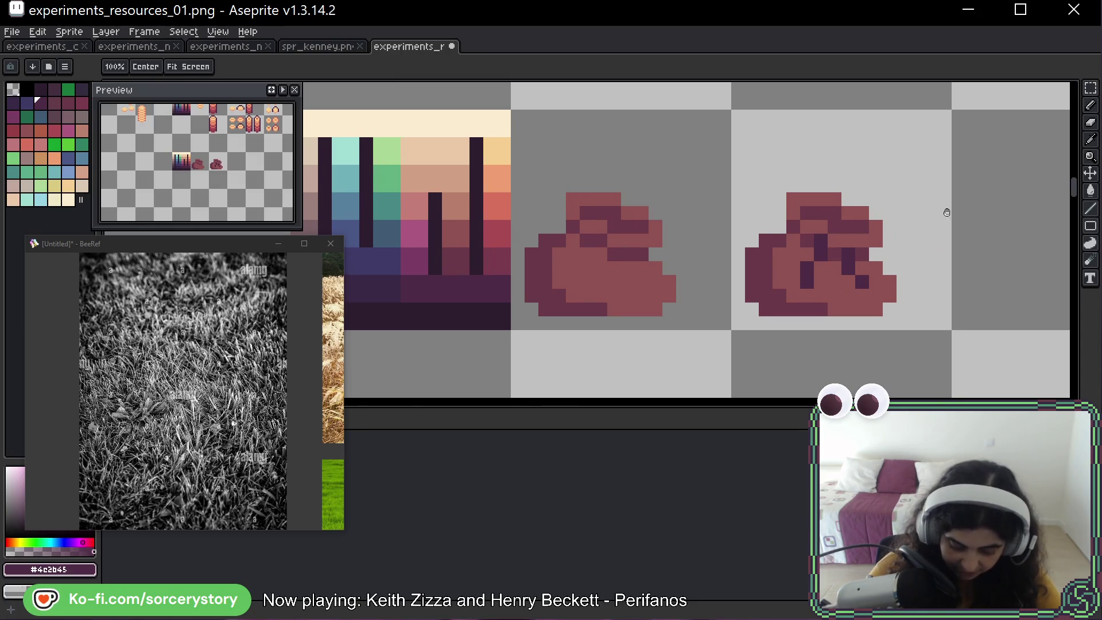
drag(926, 213, 652, 194)
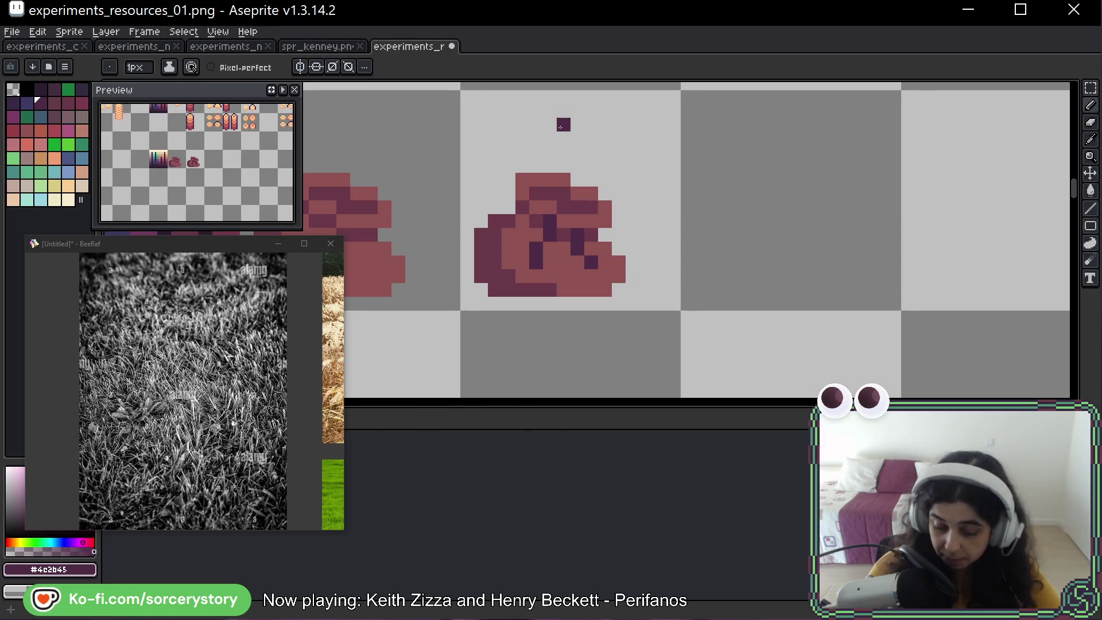
scroll(599, 154, down, 5)
scroll(599, 154, up, 5)
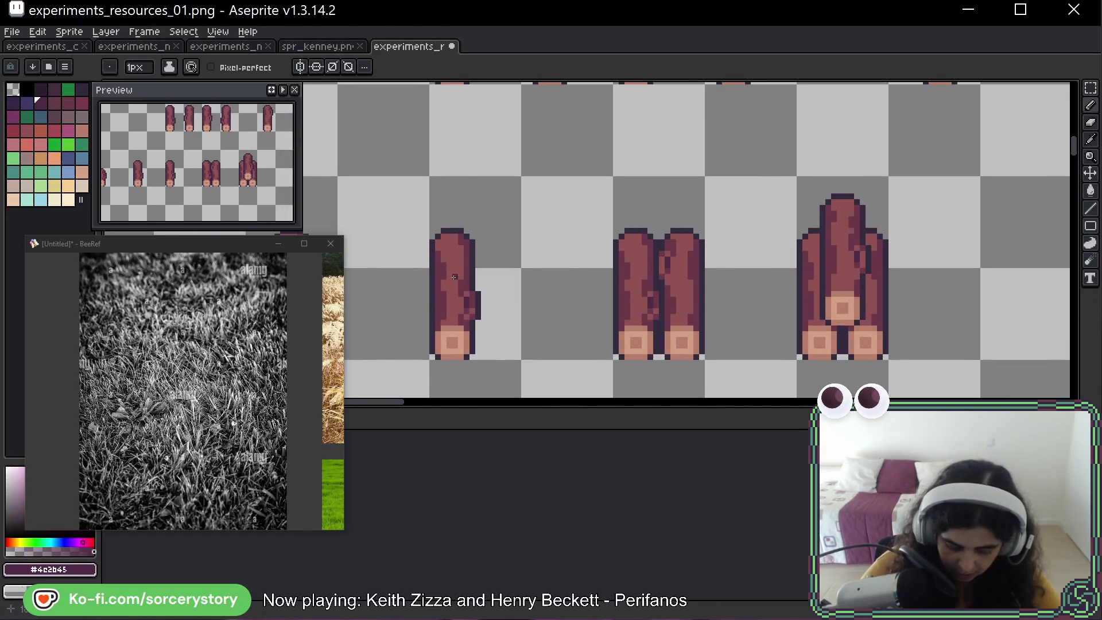
drag(455, 277, 683, 228)
mouse_move(680, 172)
mouse_down()
mouse_move(597, 367)
mouse_move(680, 170)
mouse_up()
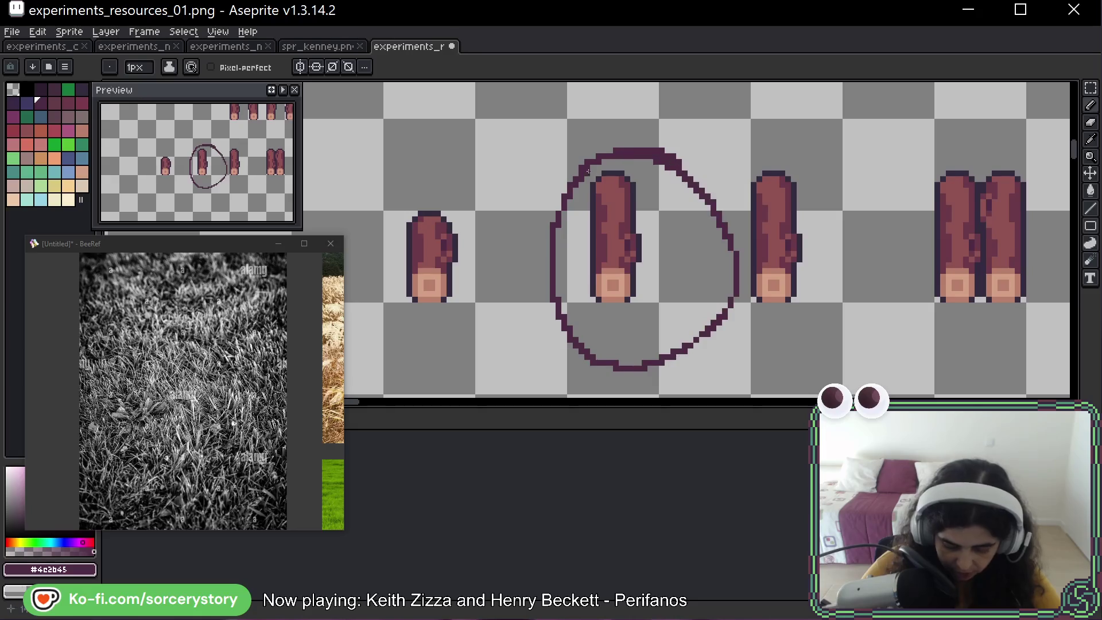
key(ctrl+z)
drag(857, 212, 476, 190)
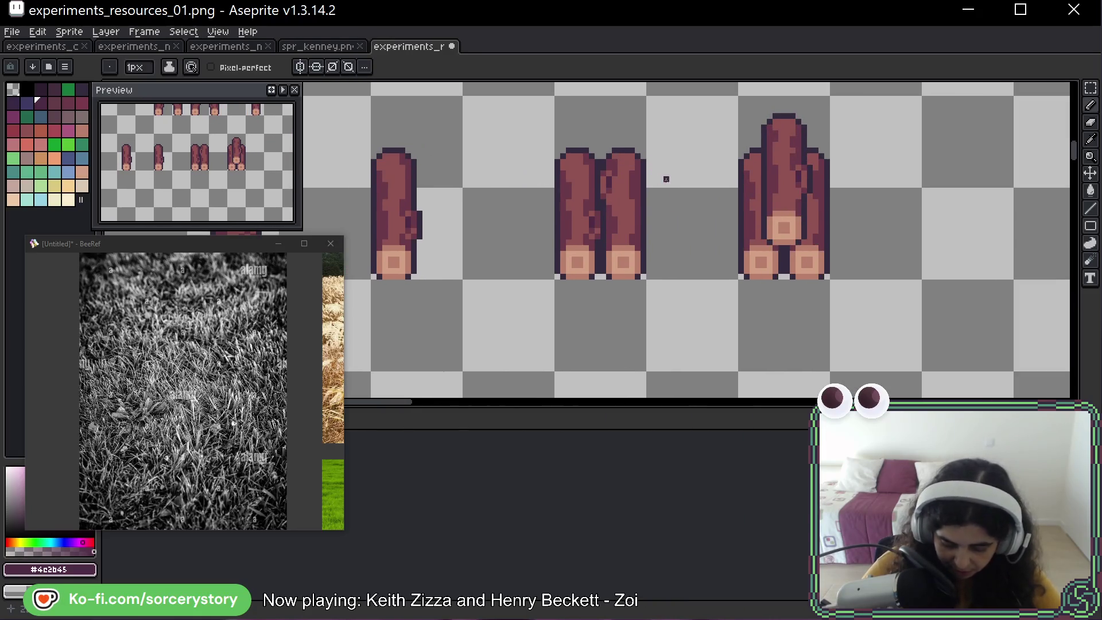
mouse_move(695, 212)
mouse_down()
mouse_move(614, 140)
mouse_move(666, 321)
mouse_move(715, 189)
mouse_up()
key(ctrl+z)
drag(884, 145, 818, 173)
mouse_move(856, 212)
mouse_down()
mouse_move(660, 123)
mouse_move(878, 164)
mouse_up()
key(ctrl+z)
scroll(808, 216, down, 3)
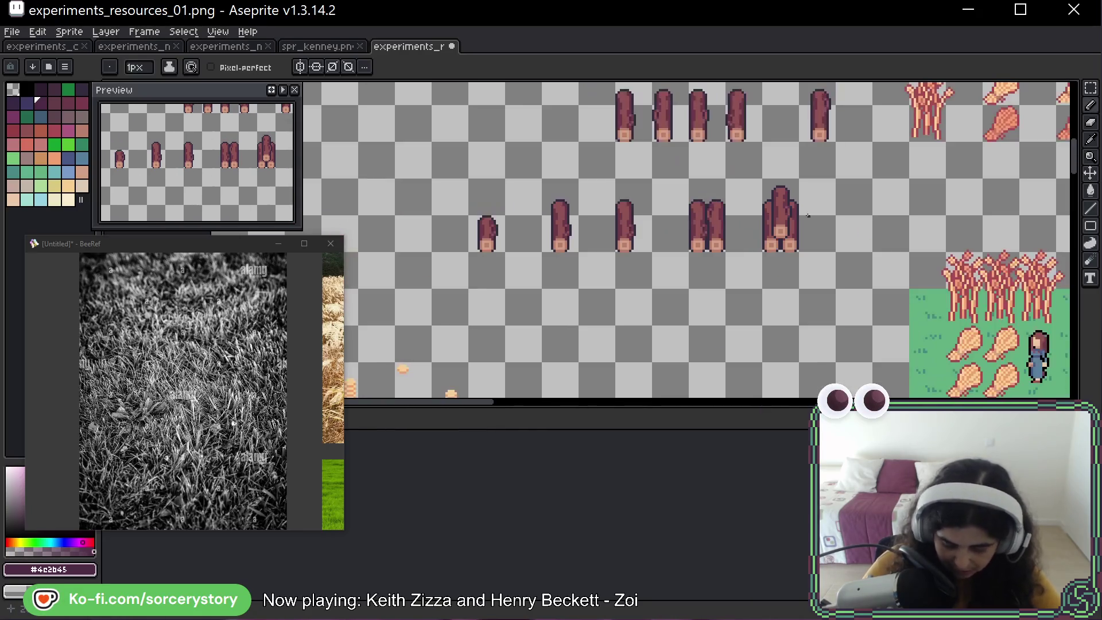
drag(727, 266, 572, 226)
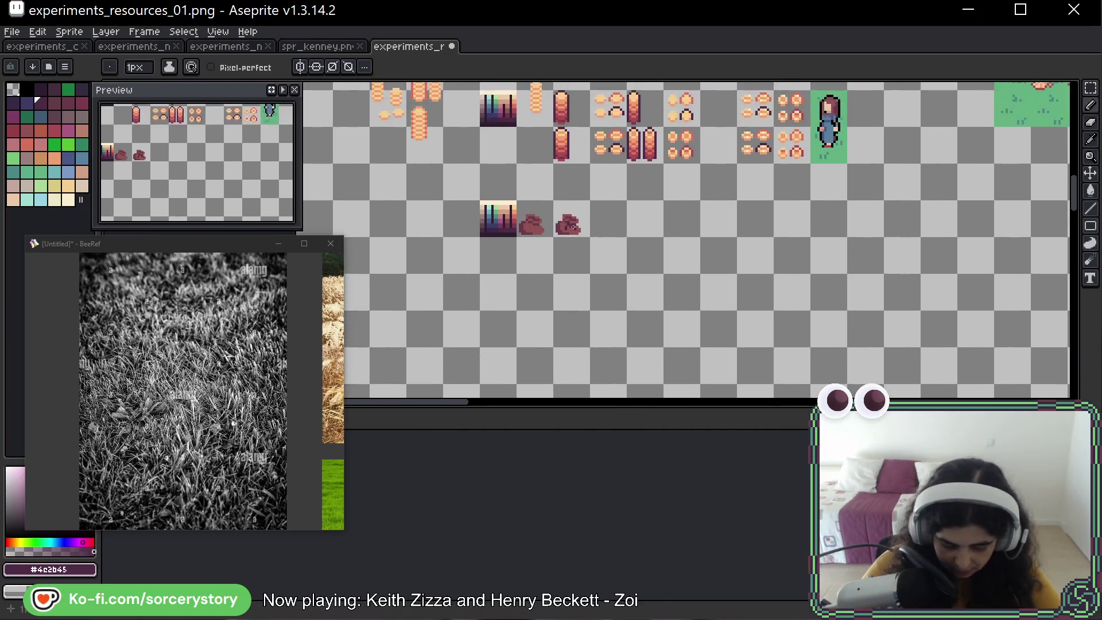
Sample #6a3948 and darken several pixels in the blob's body.
scroll(571, 227, up, 5)
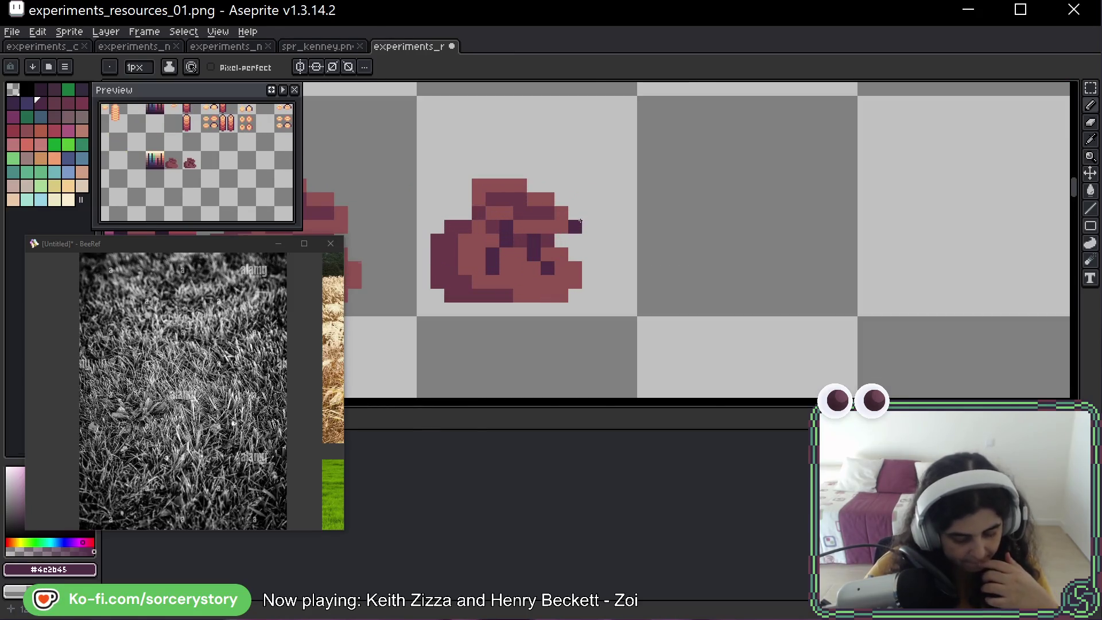
scroll(581, 222, down, 2)
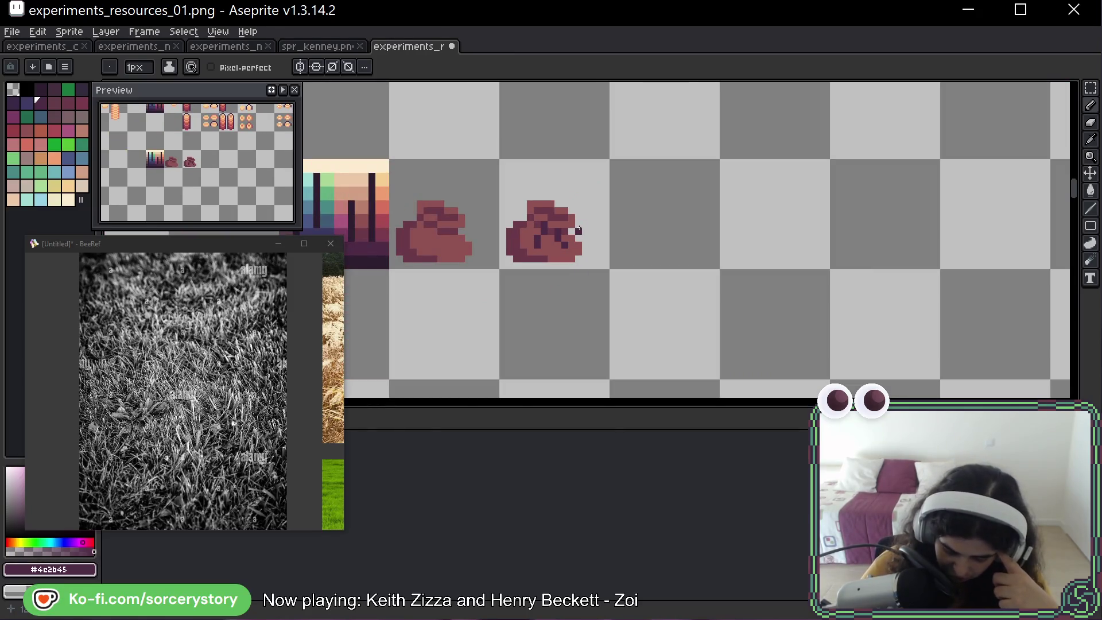
scroll(577, 228, up, 3)
scroll(577, 228, right, 2)
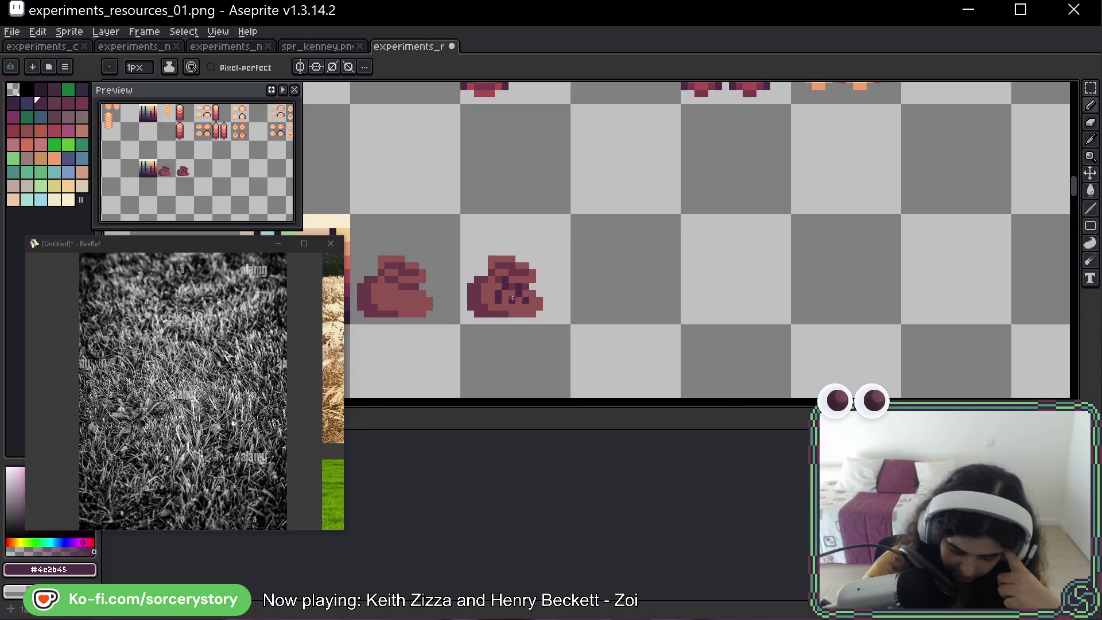
scroll(513, 297, up, 3)
alt+click(477, 248)
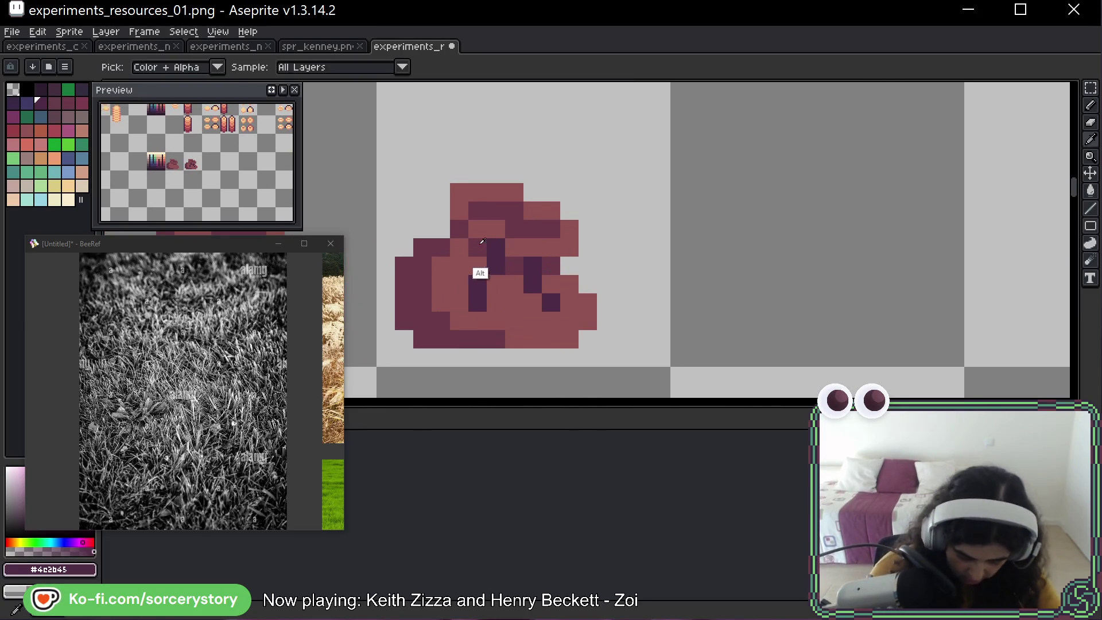
click(459, 284)
click(459, 303)
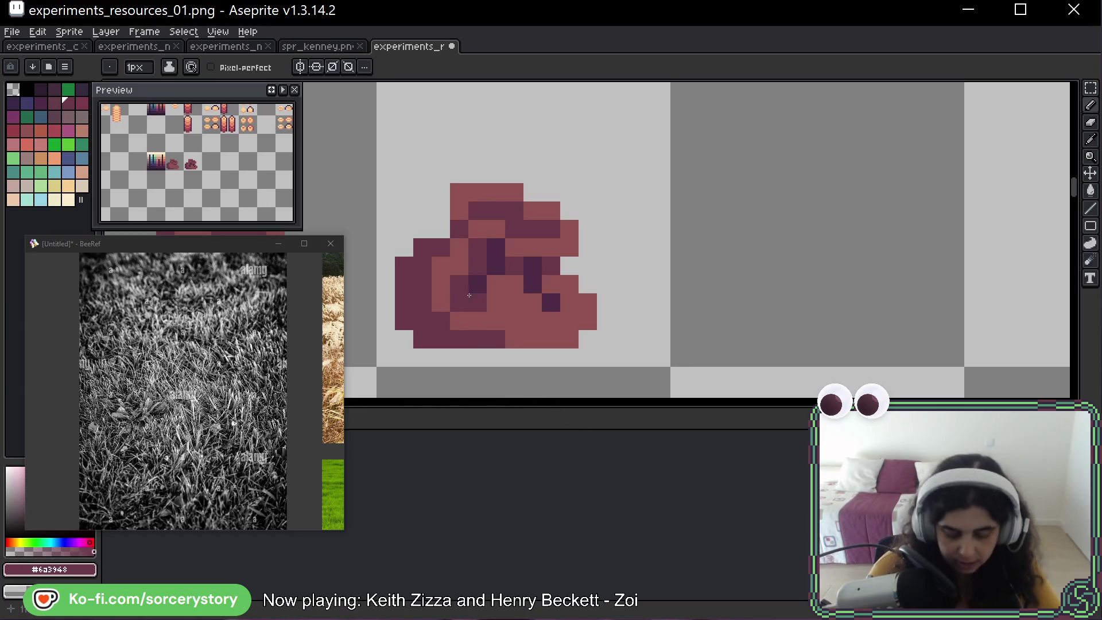
click(532, 303)
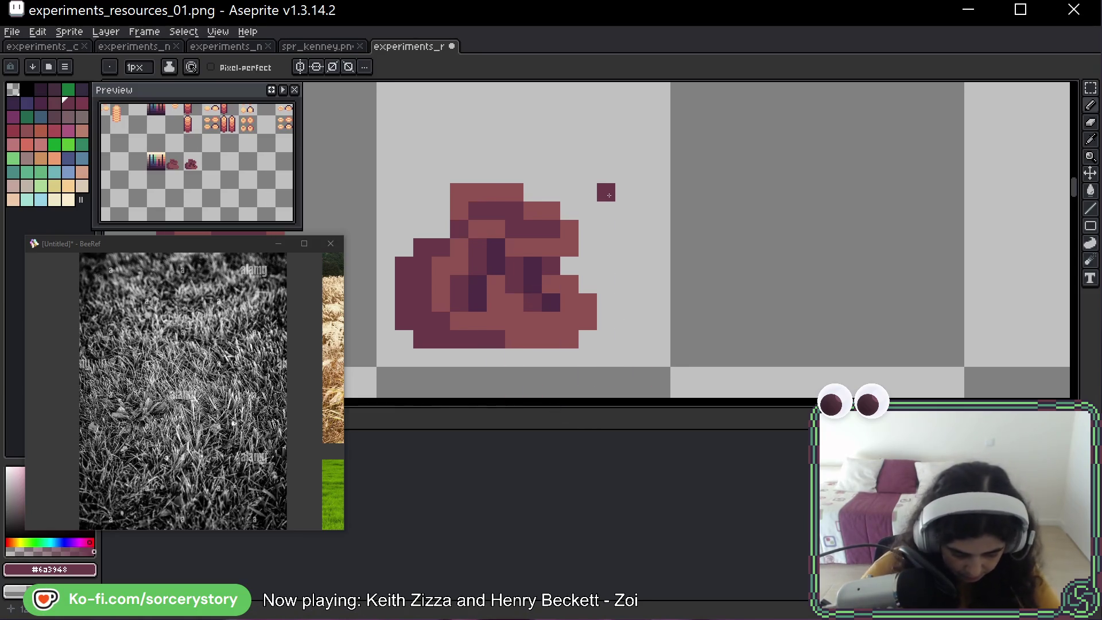
Bring both maroon blobs into view, trying and undoing edge shading on the left blob.
scroll(609, 195, down, 3)
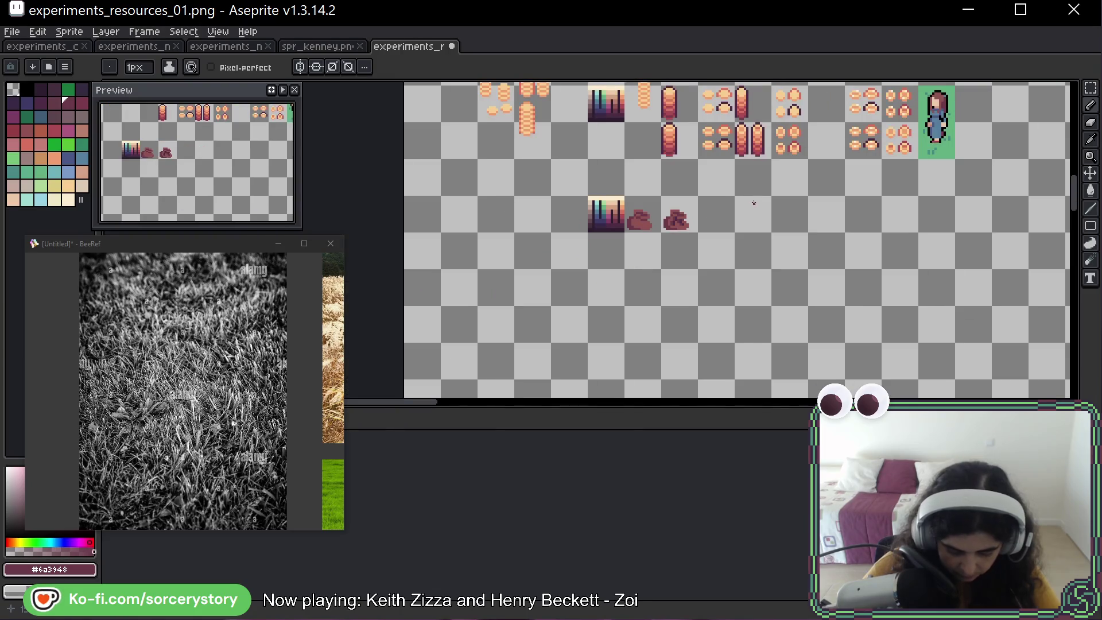
scroll(753, 202, up, 5)
drag(802, 191, 1067, 138)
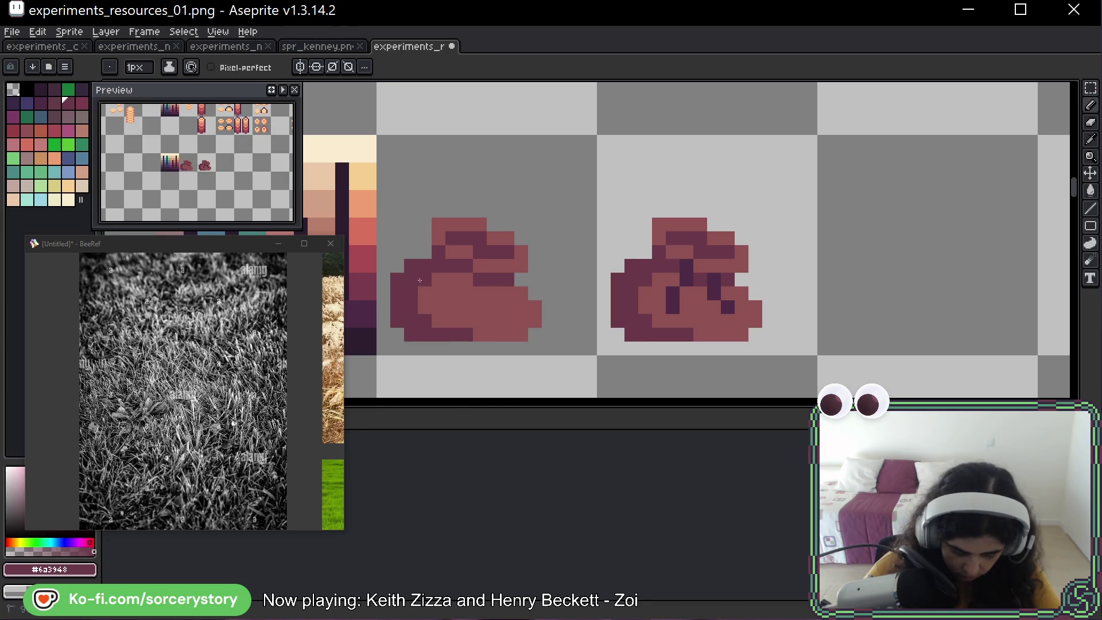
scroll(582, 319, down, 6)
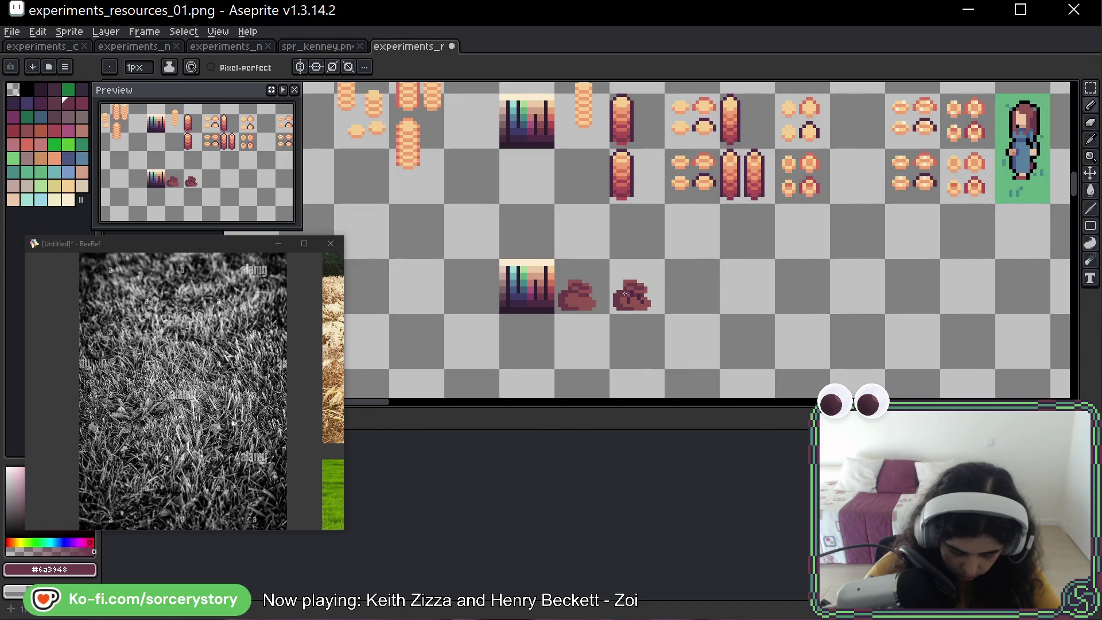
scroll(625, 294, up, 6)
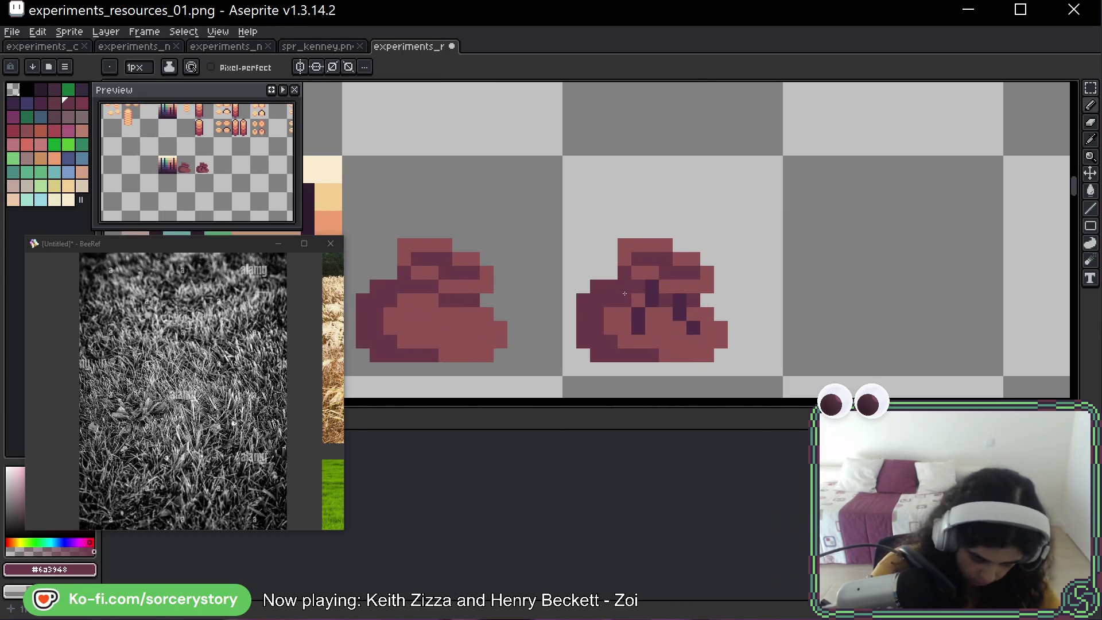
drag(482, 314, 473, 324)
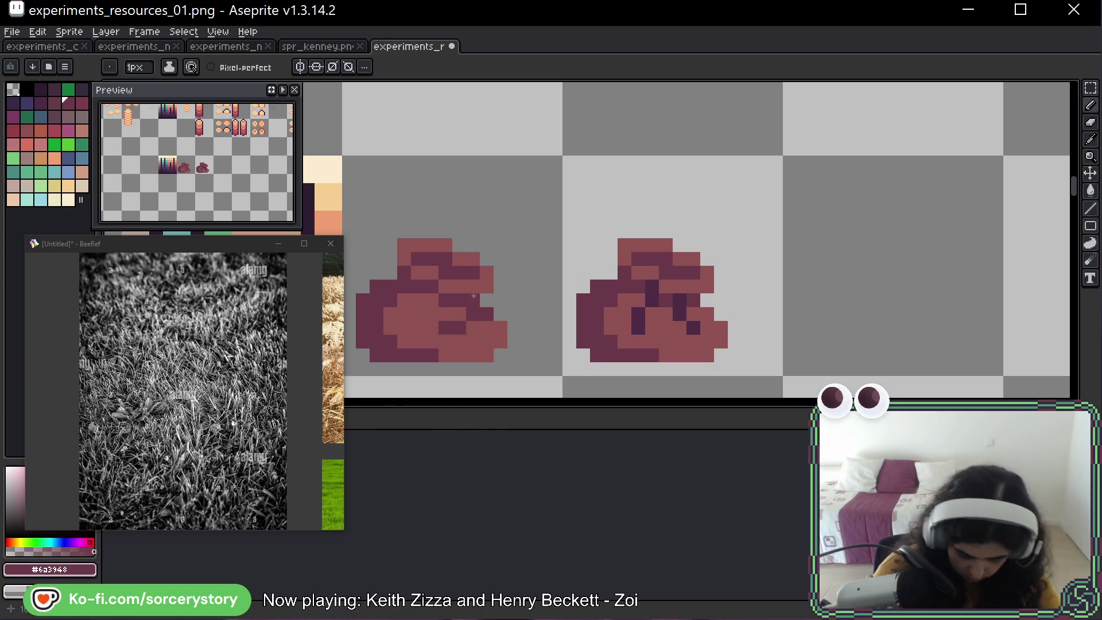
key(ctrl+z)
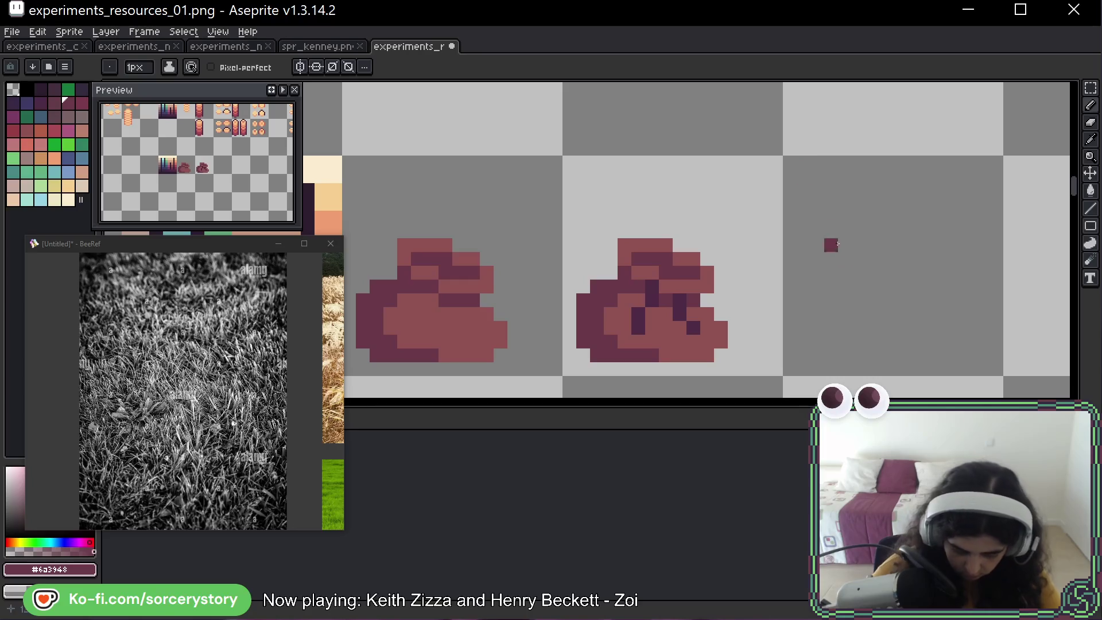
mouse_move(836, 283)
mouse_down()
mouse_move(804, 259)
mouse_move(826, 229)
mouse_up()
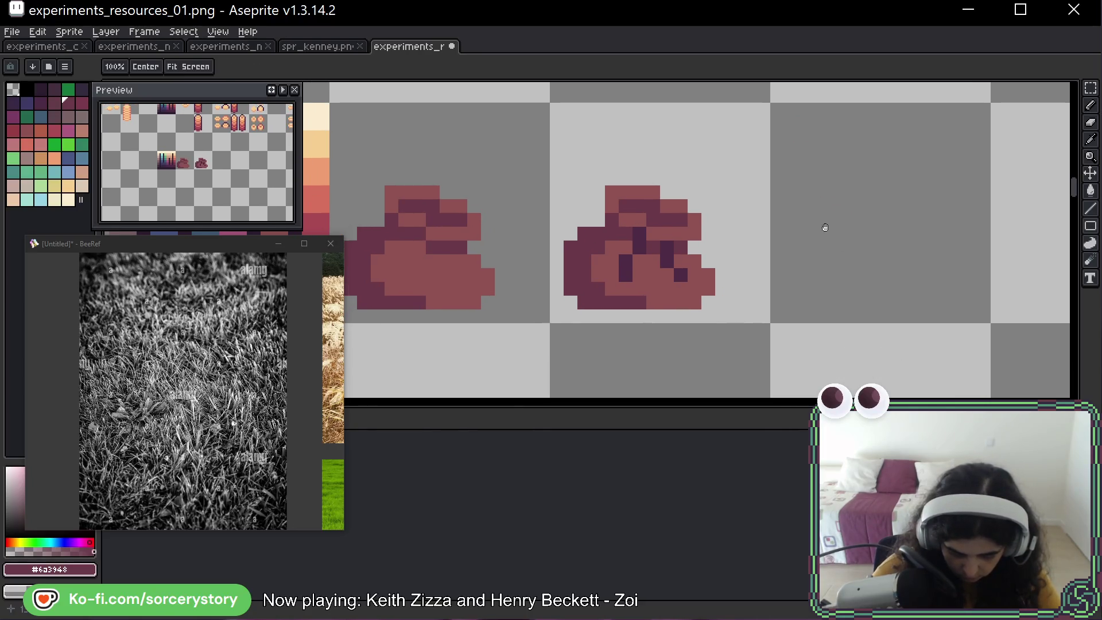
Add darkest-purple shading pixels to the right blob, then resample #4c2b45.
click(664, 216)
click(652, 216)
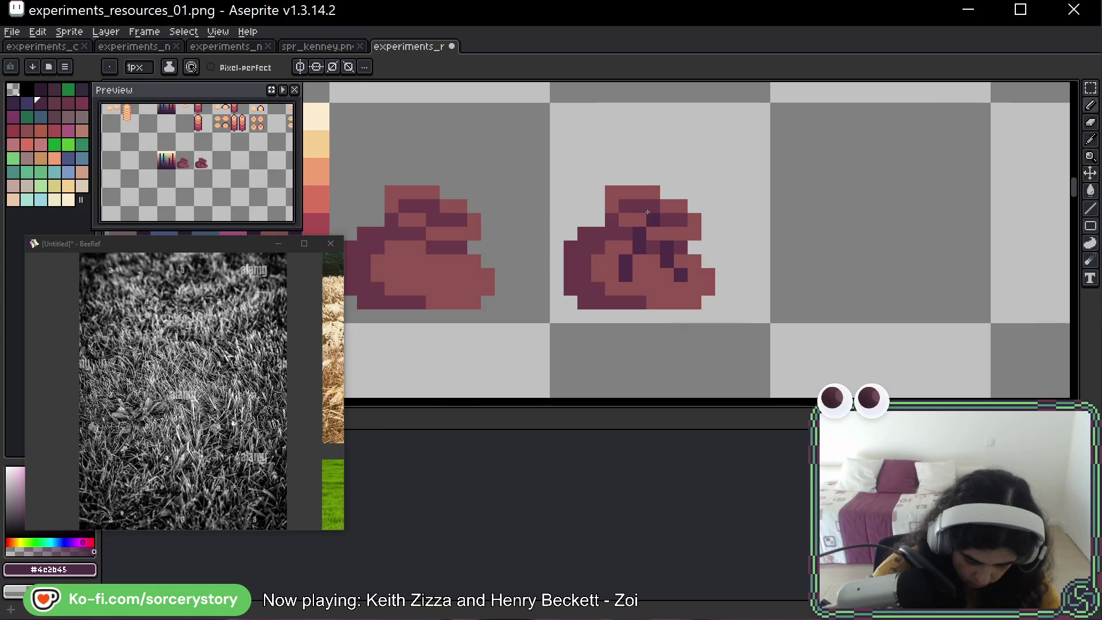
click(626, 207)
click(680, 221)
click(695, 303)
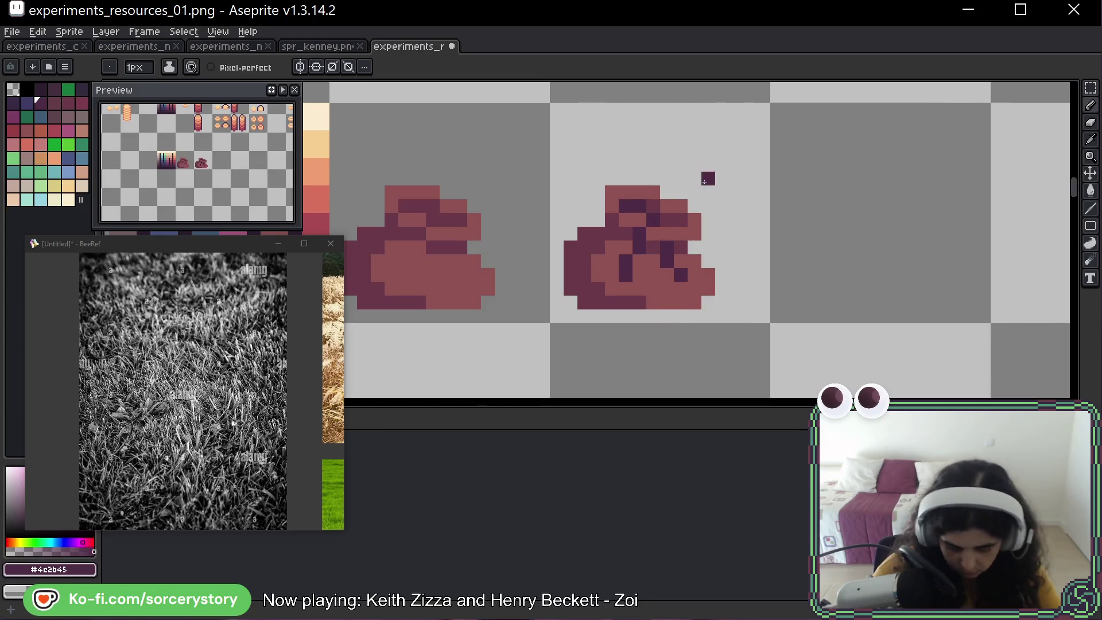
alt+click(652, 238)
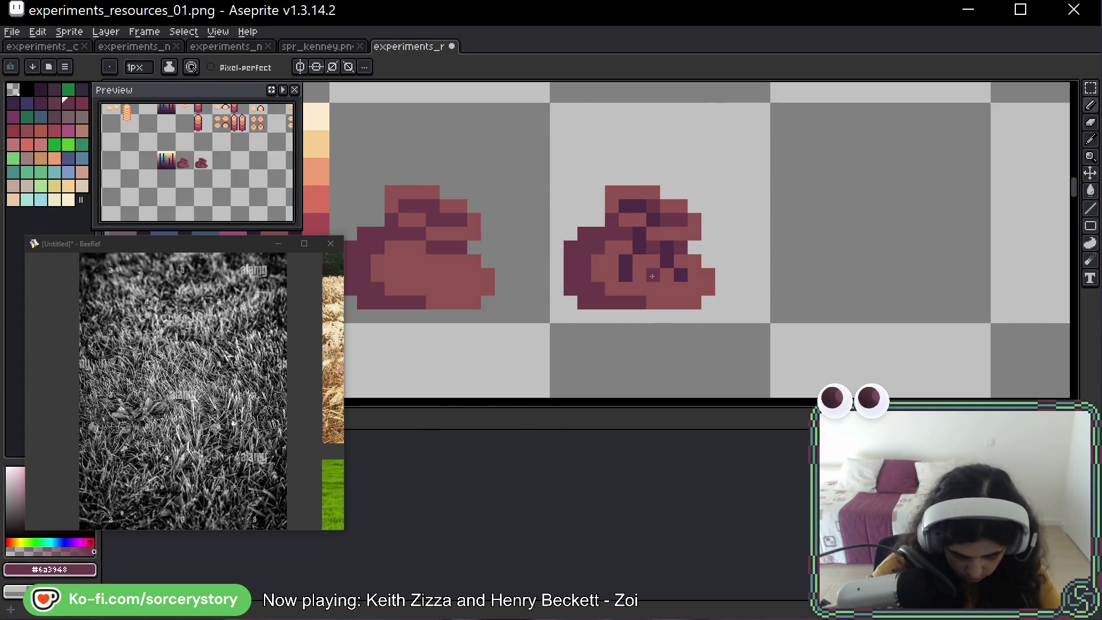
scroll(488, 150, up, 1)
drag(419, 287, 538, 278)
alt+click(475, 307)
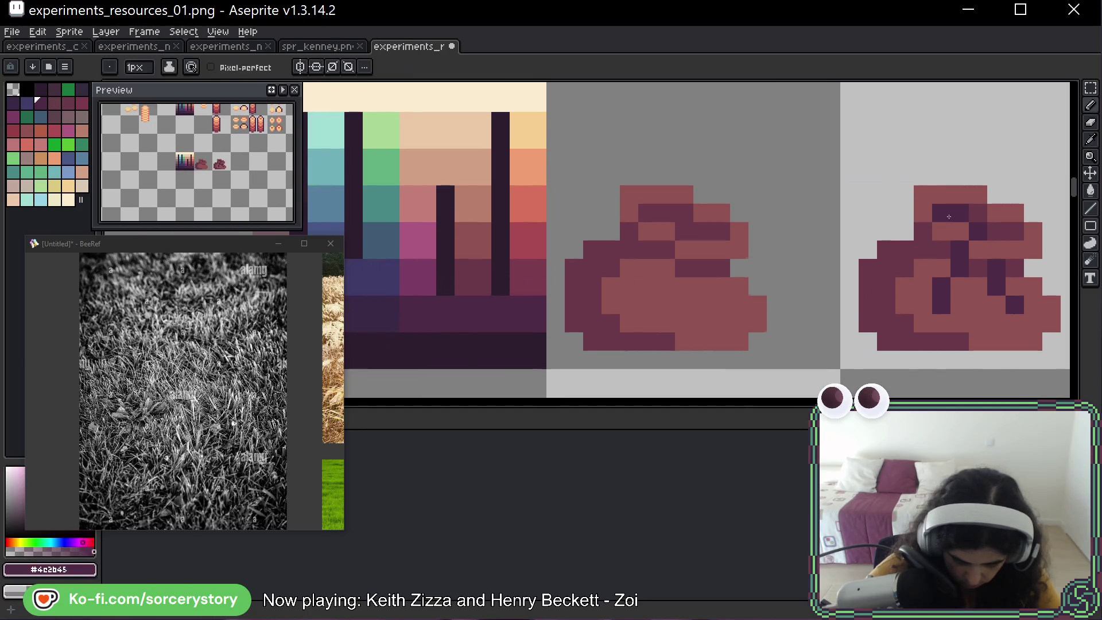
mouse_move(962, 213)
mouse_down()
mouse_move(551, 241)
mouse_move(565, 241)
mouse_up()
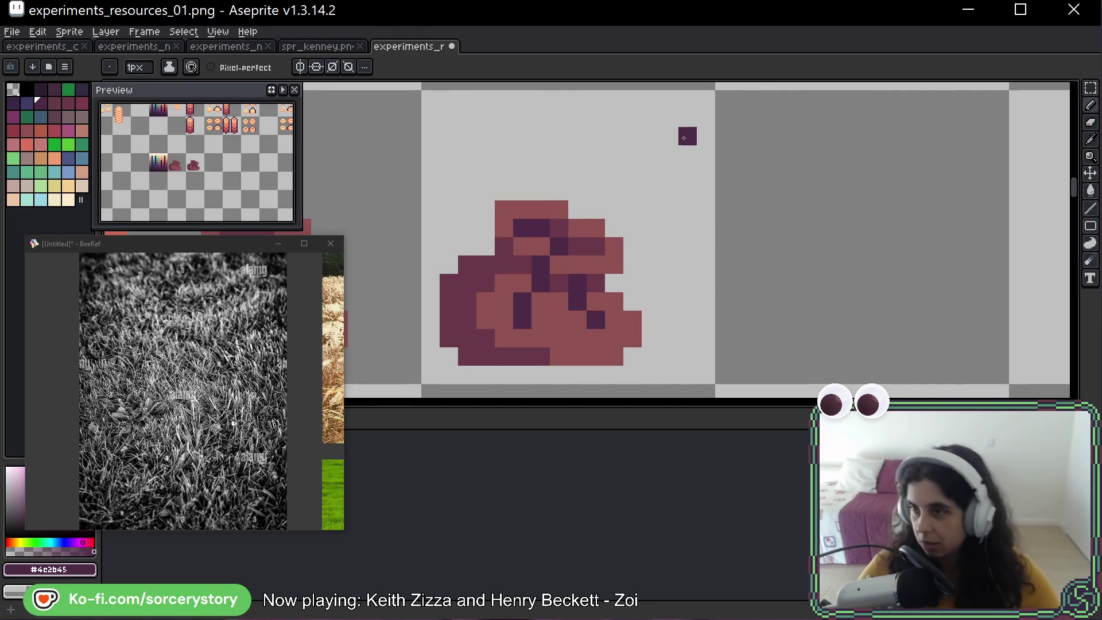
Sample #6a3948 and lighten one dark pixel on the right blob.
scroll(743, 283, down, 3)
scroll(723, 275, up, 3)
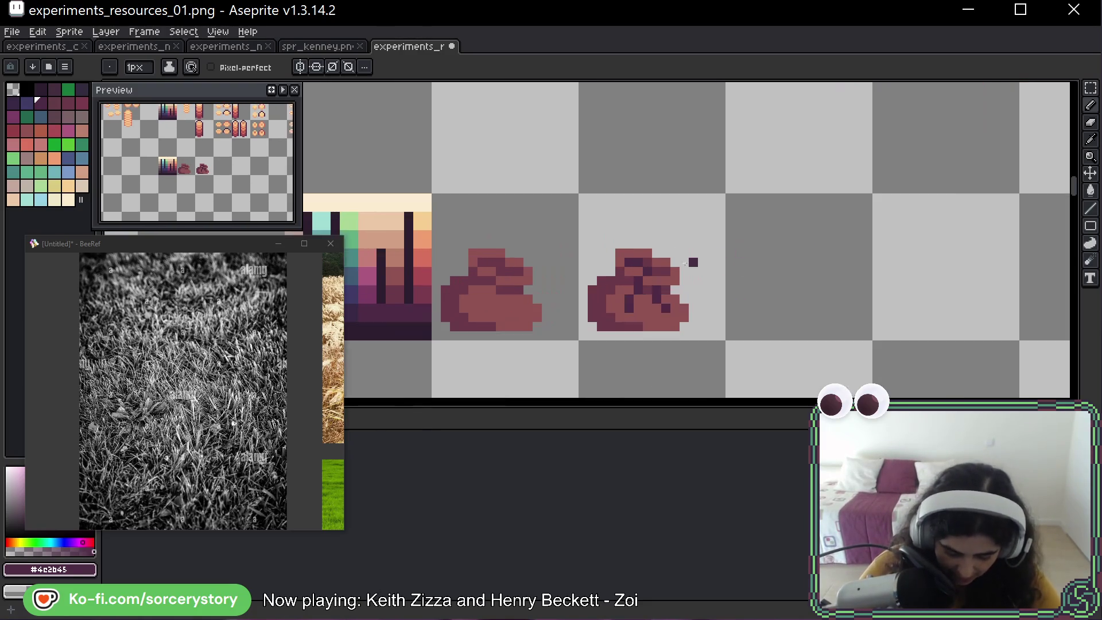
alt+click(649, 294)
click(627, 276)
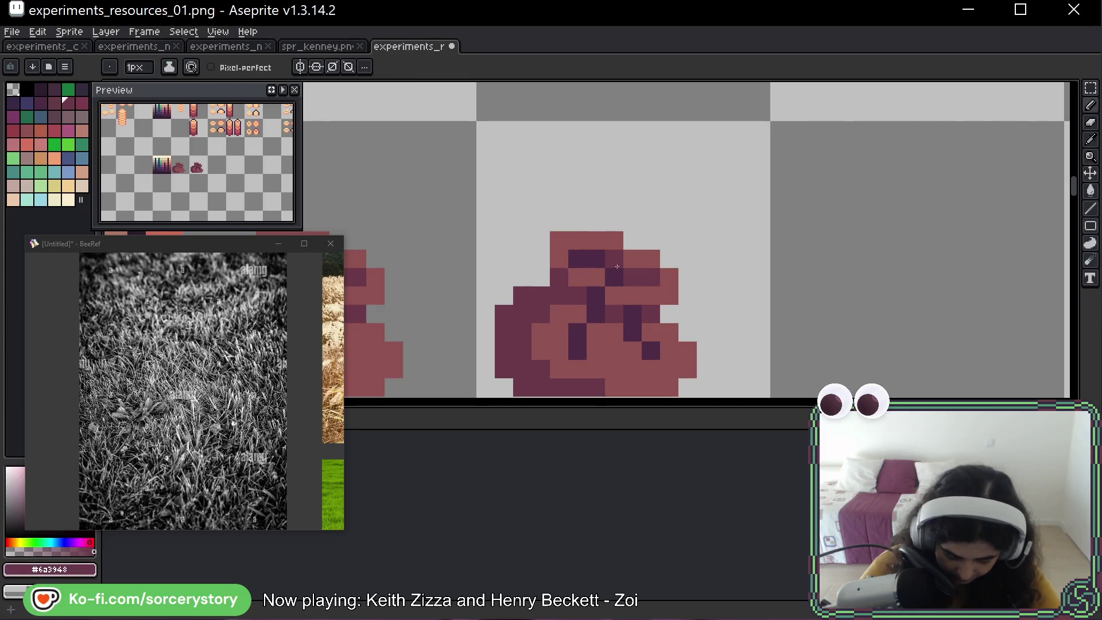
scroll(774, 288, down, 3)
mouse_move(832, 283)
mouse_down()
mouse_move(603, 249)
mouse_move(726, 252)
mouse_up()
scroll(627, 257, up, 3)
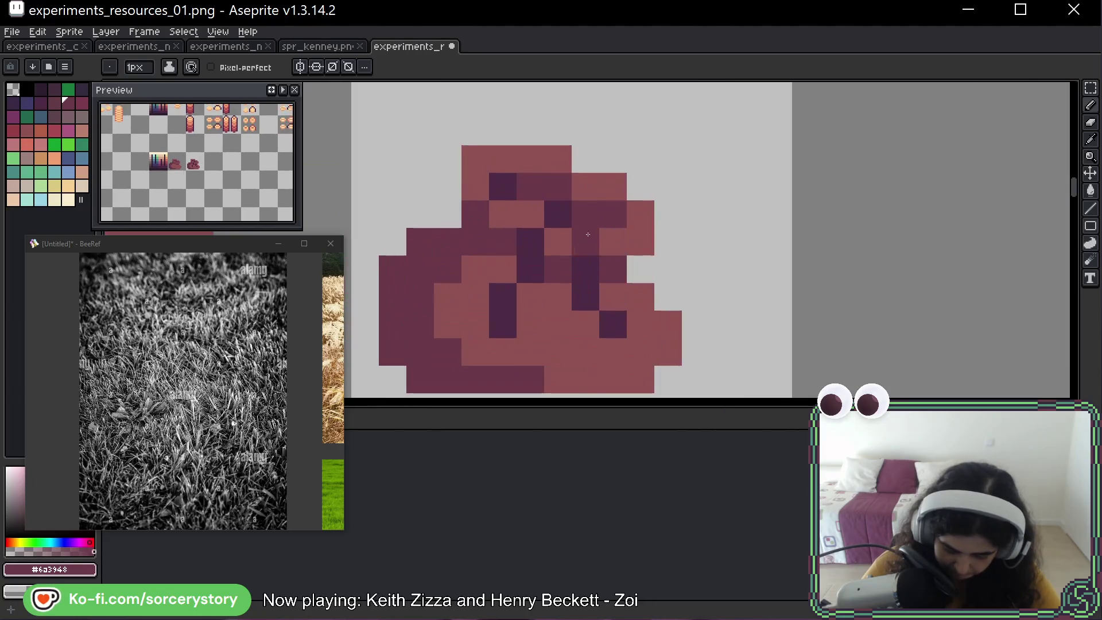
Sample #4c2b45 and deepen inner shadow pixels, including one near the lower right.
click(697, 195)
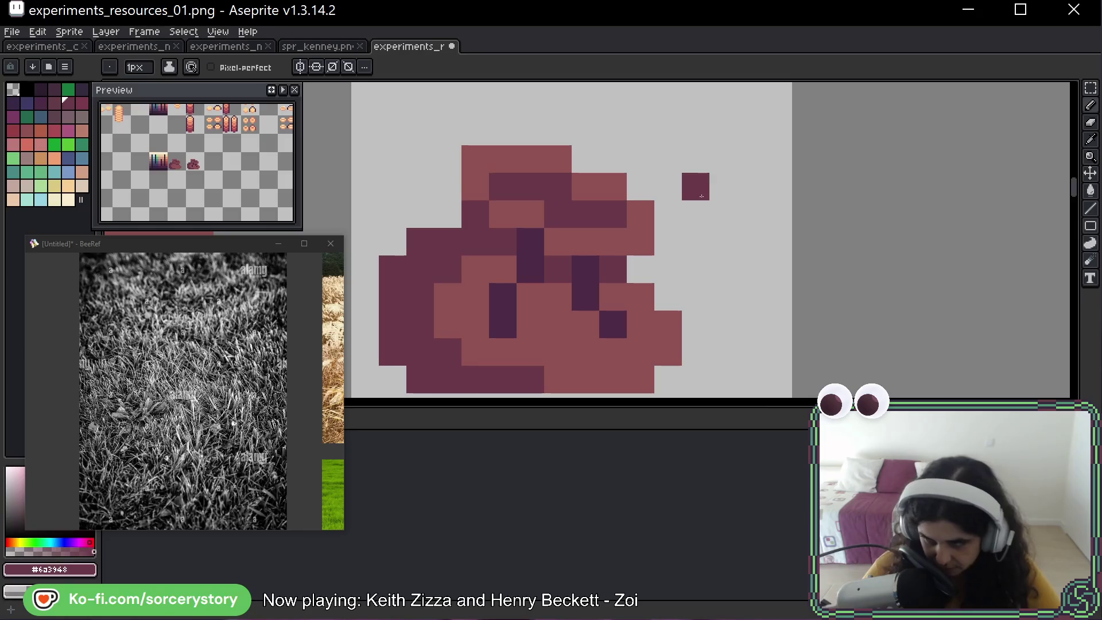
key(ctrl+z)
alt+click(530, 241)
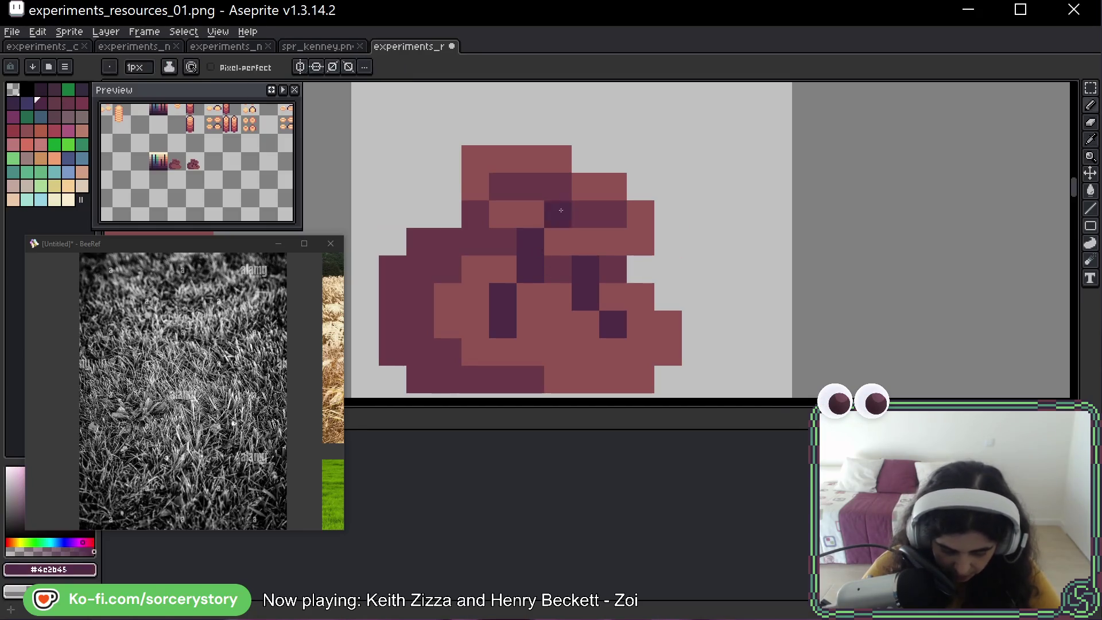
click(503, 186)
click(529, 188)
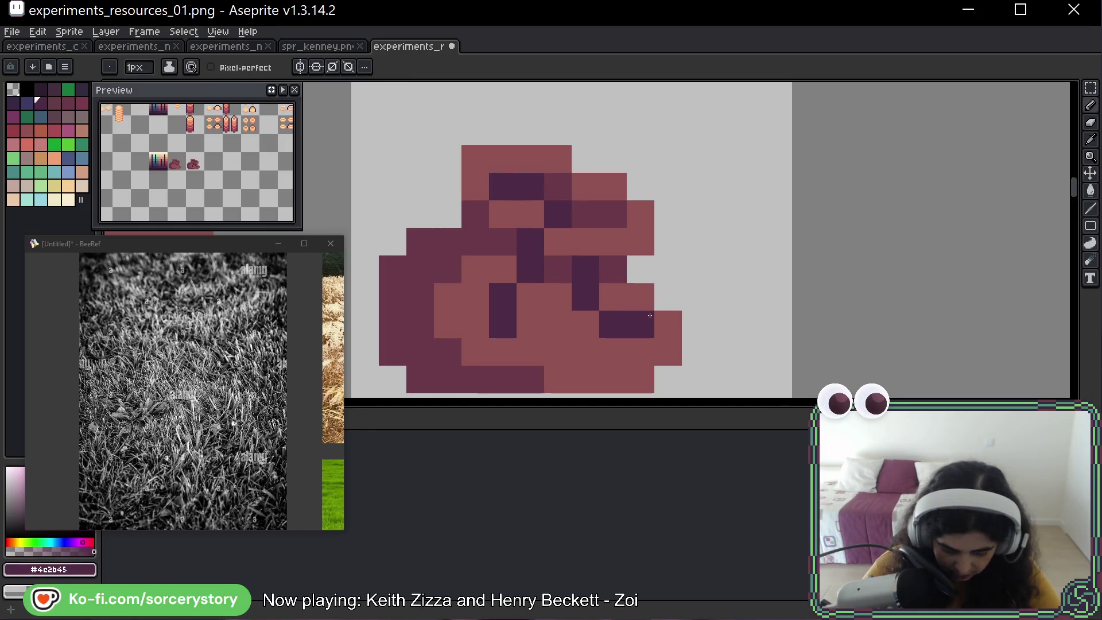
click(677, 332)
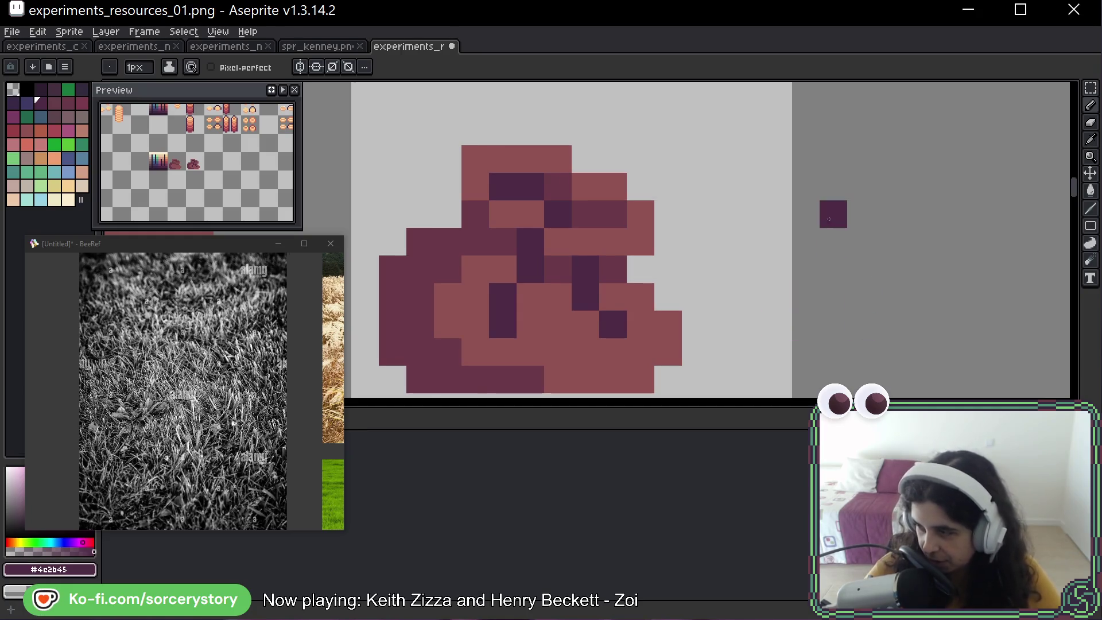
scroll(798, 202, down, 2)
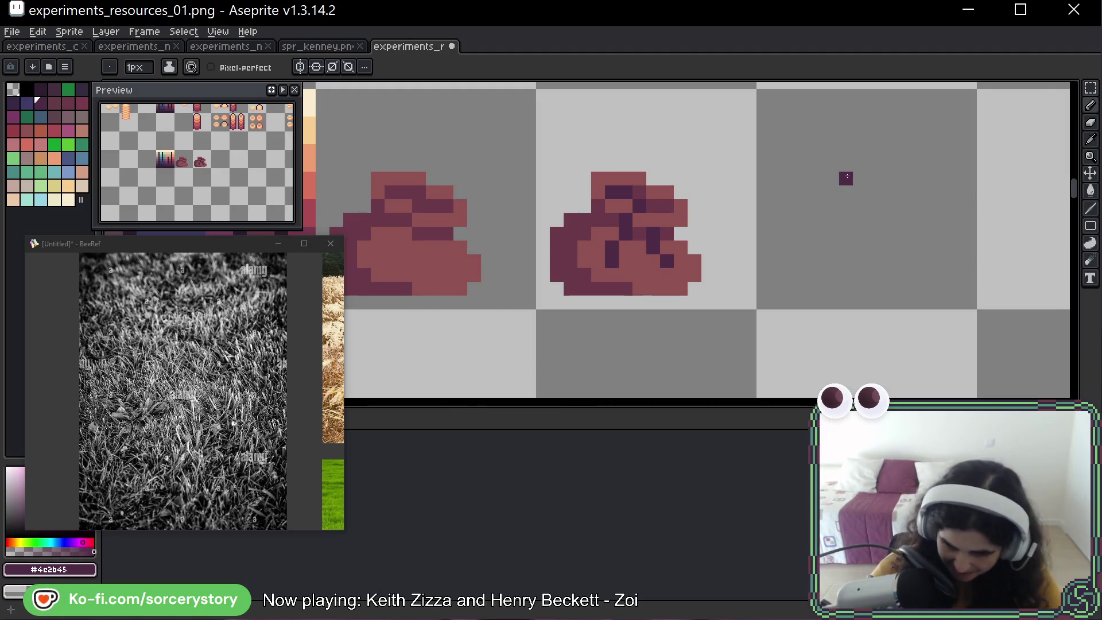
Pan around the two maroon sprites and clear the stray pixel from the right tile.
drag(976, 192, 938, 221)
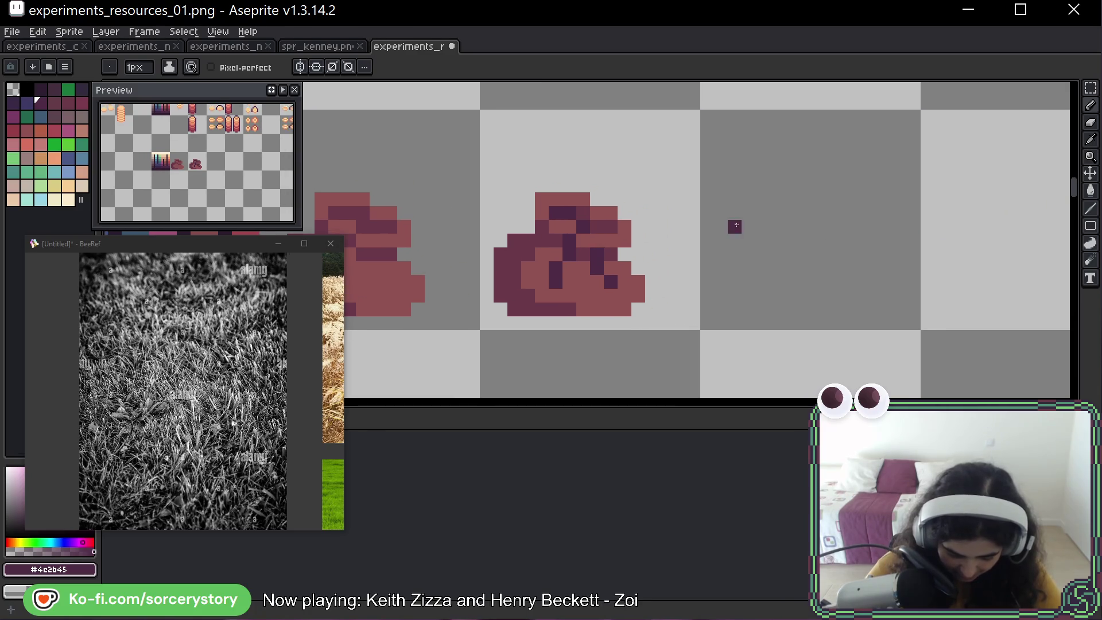
drag(734, 225, 841, 216)
click(807, 261)
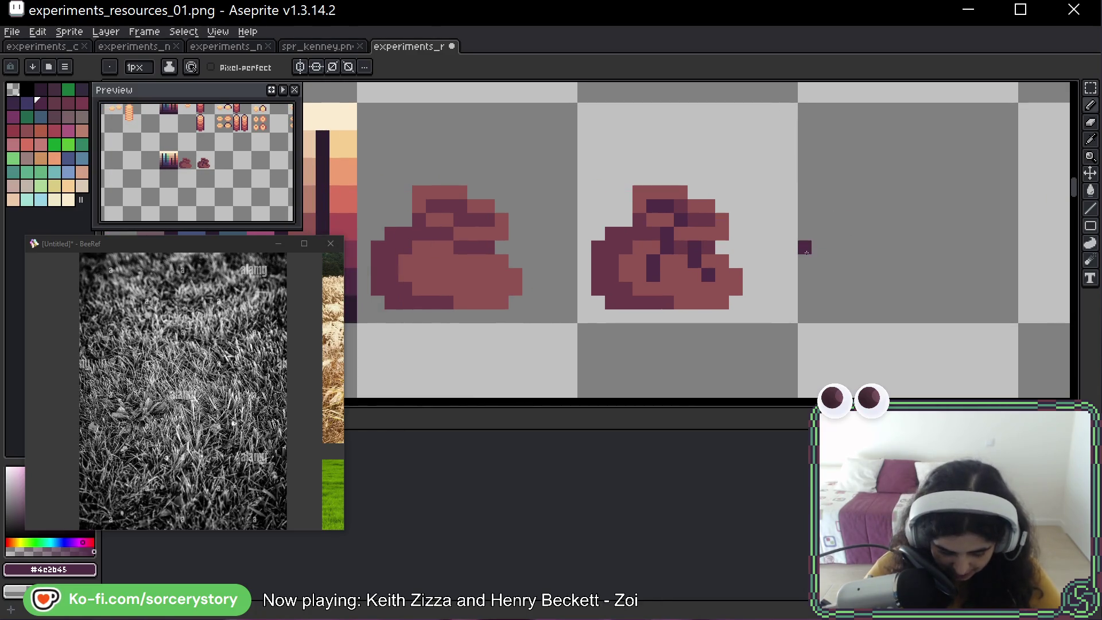
scroll(826, 244, left, 2)
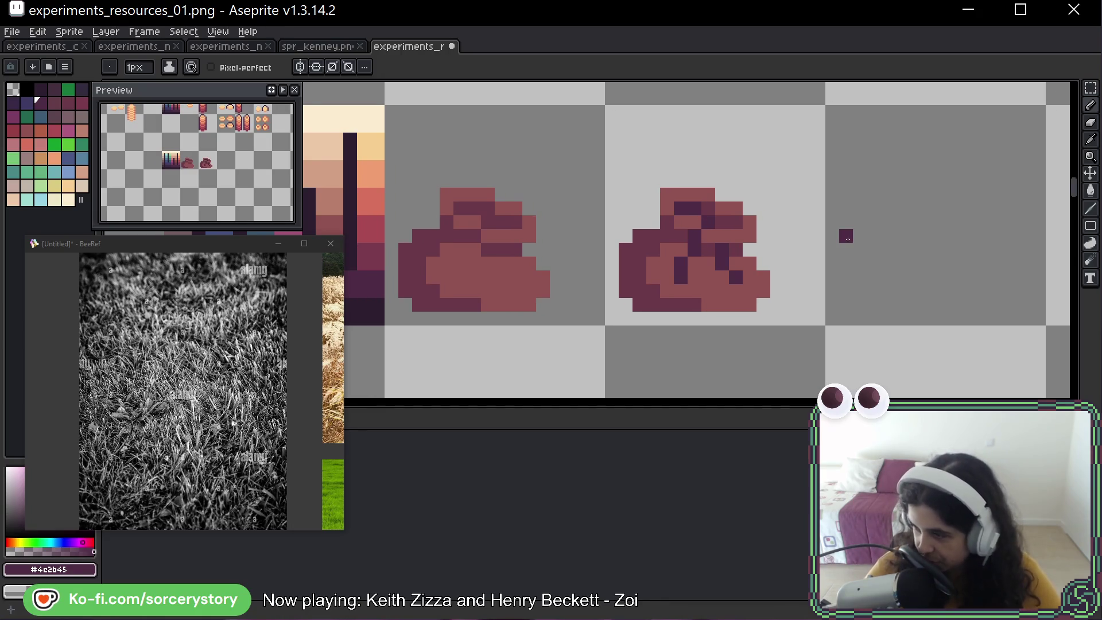
scroll(878, 229, right, 2)
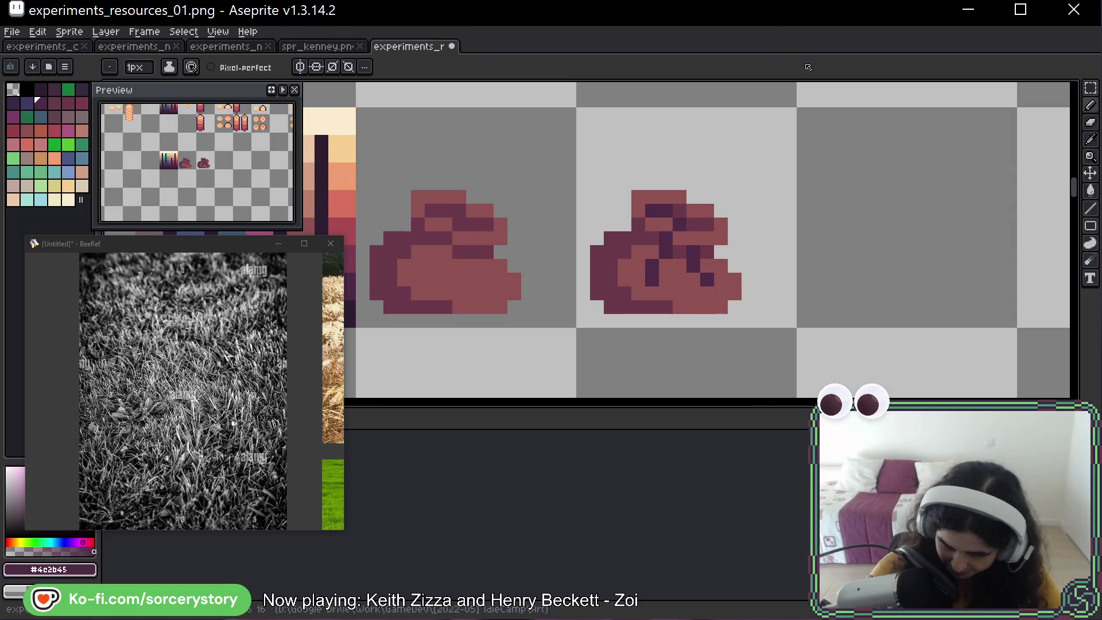
key(space)
mouse_move(805, 204)
mouse_down()
mouse_move(754, 188)
mouse_move(722, 198)
mouse_up()
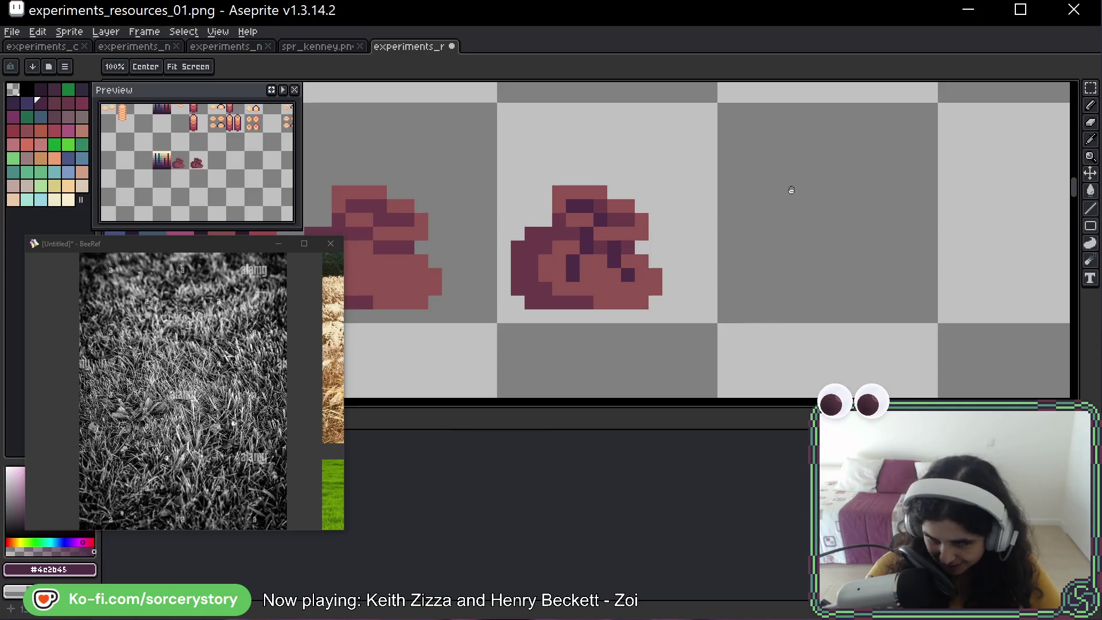
drag(814, 194, 730, 193)
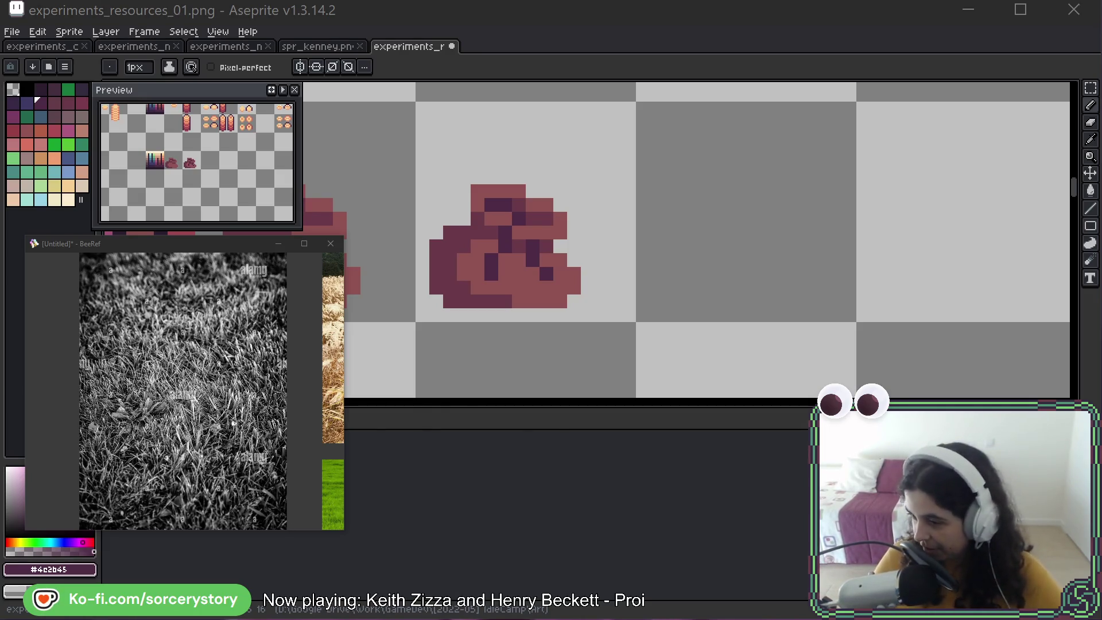
Switch to the running Ave, Viriate! debug game window.
key(alt+Tab)
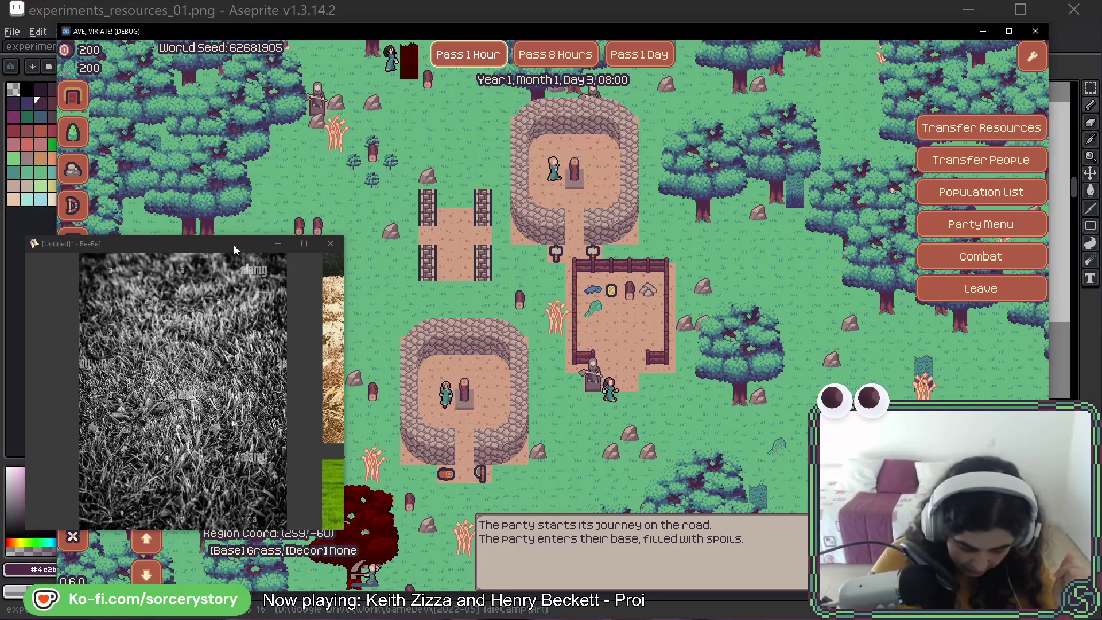
Move the reference image aside and inspect the builder hut and a round building.
drag(233, 246, 0, 247)
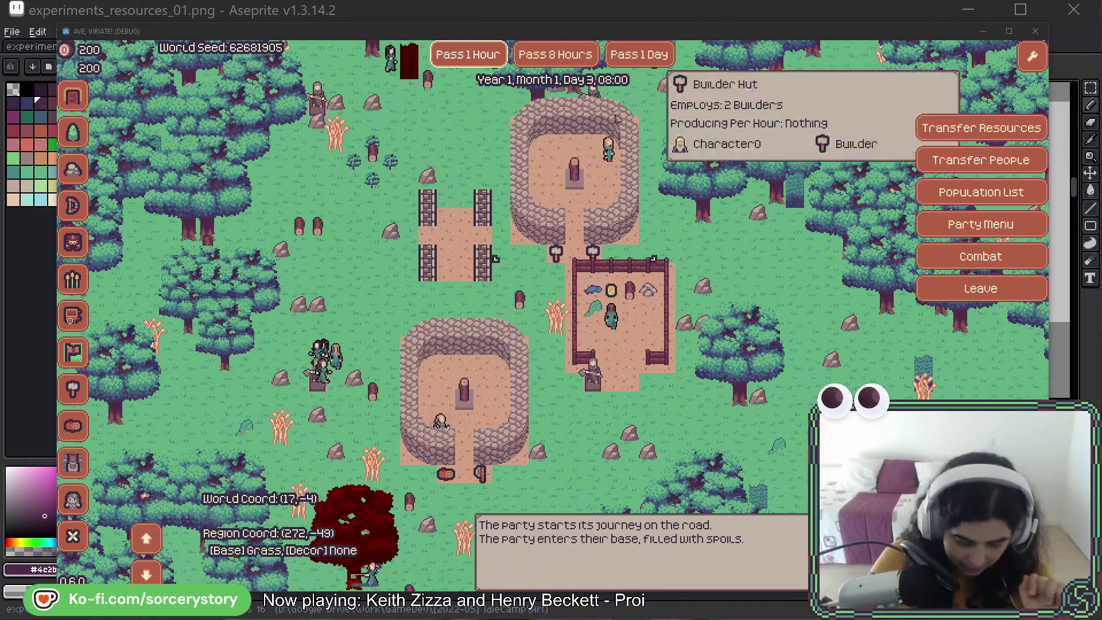
click(621, 35)
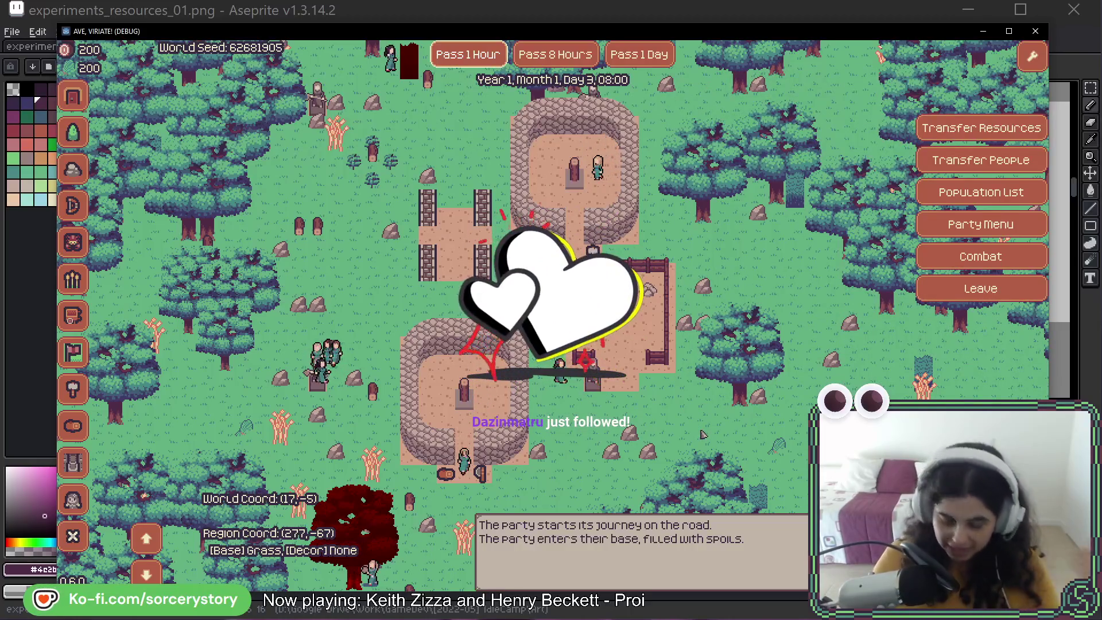
click(453, 402)
click(338, 439)
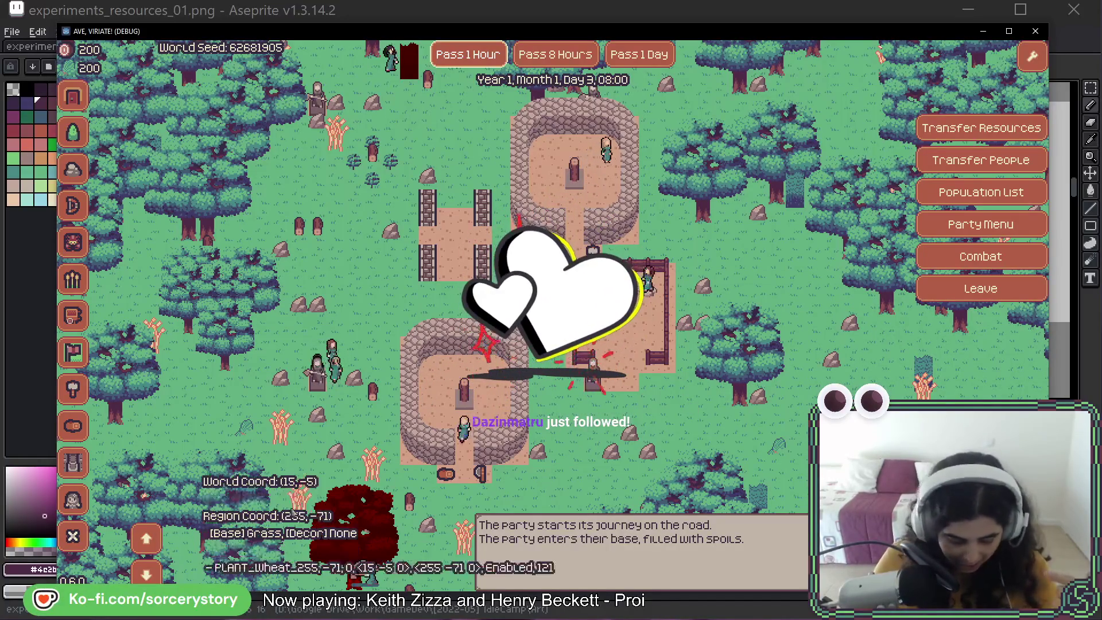
Toggle the roofs on the round buildings, pan south, and leave for the overworld map.
click(155, 535)
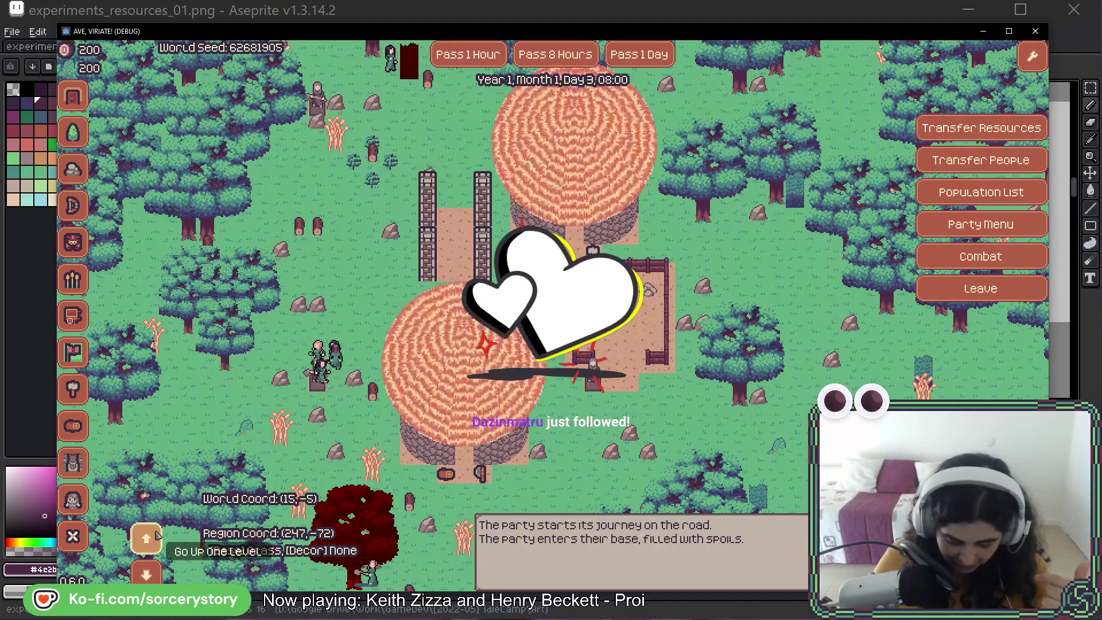
click(146, 572)
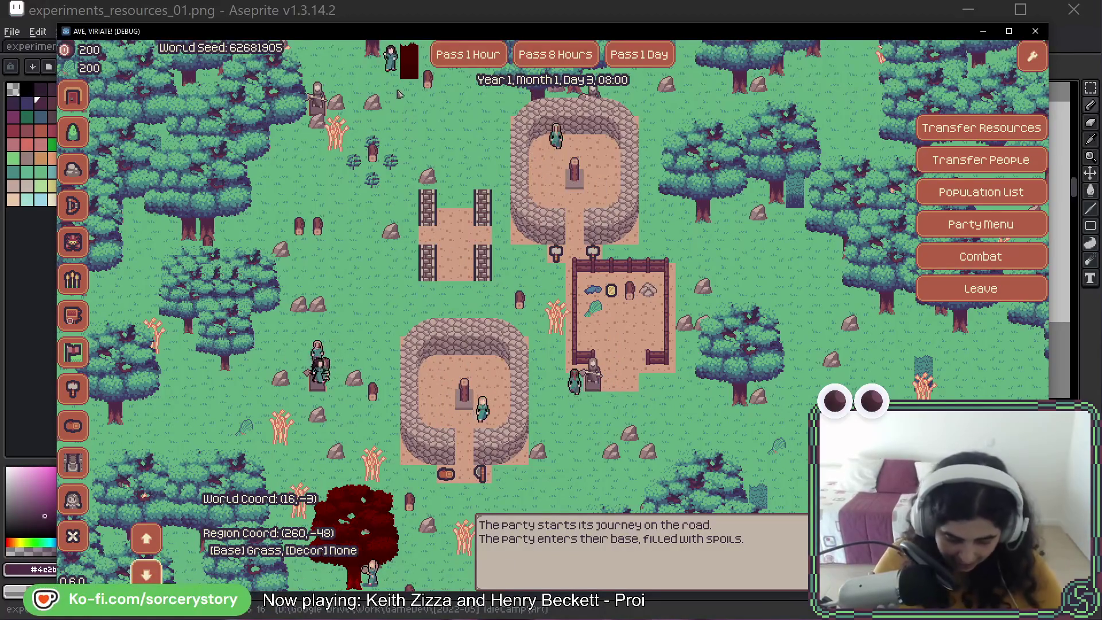
scroll(402, 230, down, 5)
scroll(403, 161, up, 5)
scroll(403, 161, up, 2)
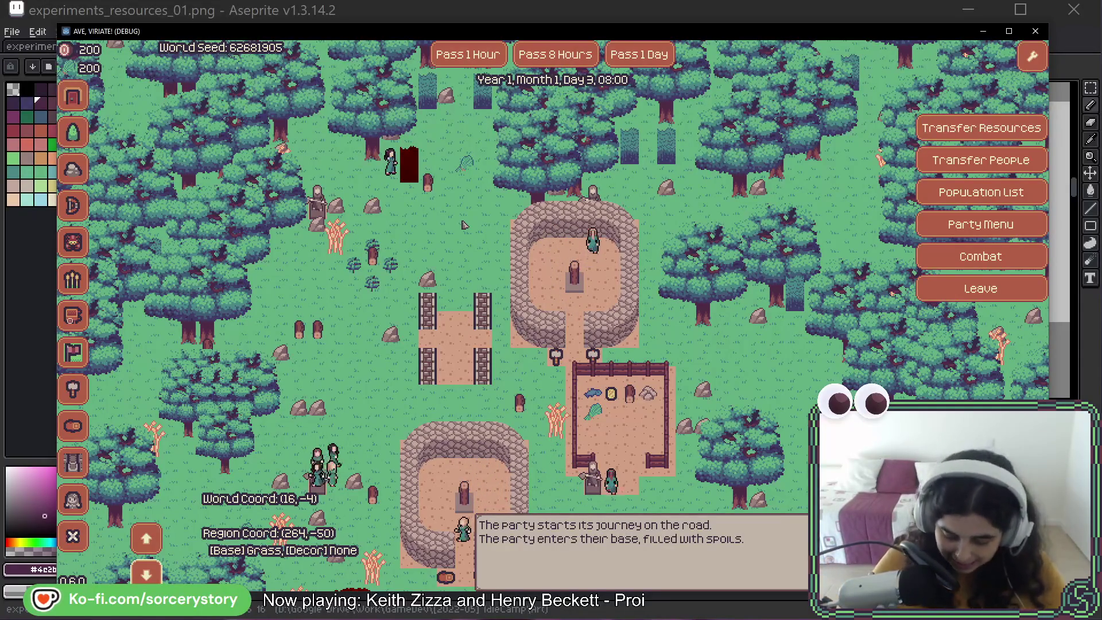
key(s)
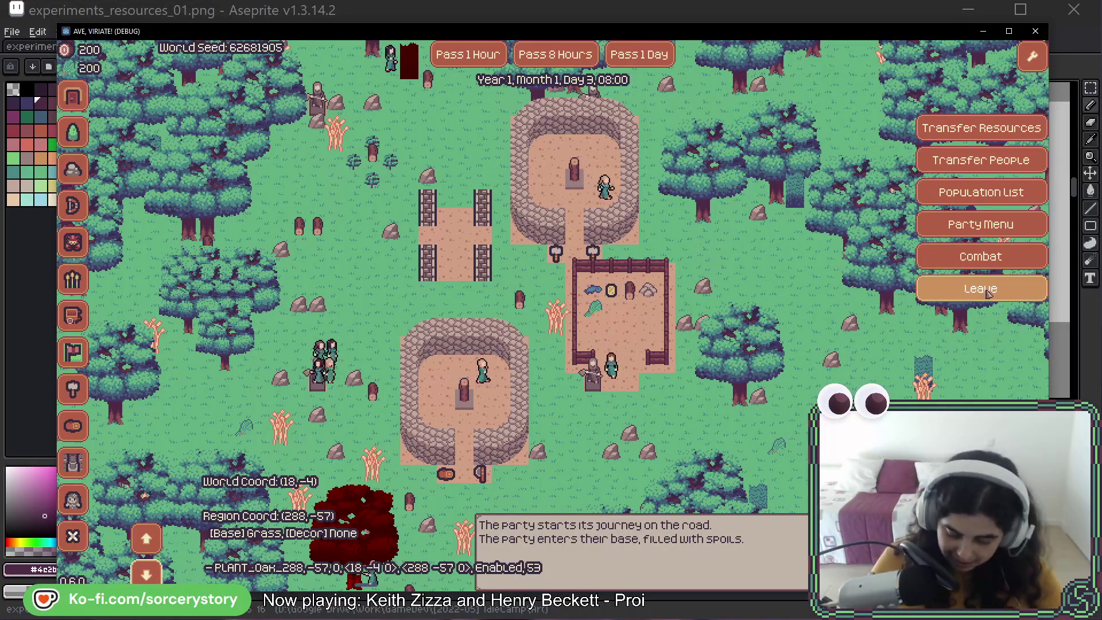
click(949, 287)
Pan the map, move the party along a route, and begin the raid battle from Combat.
key(w)
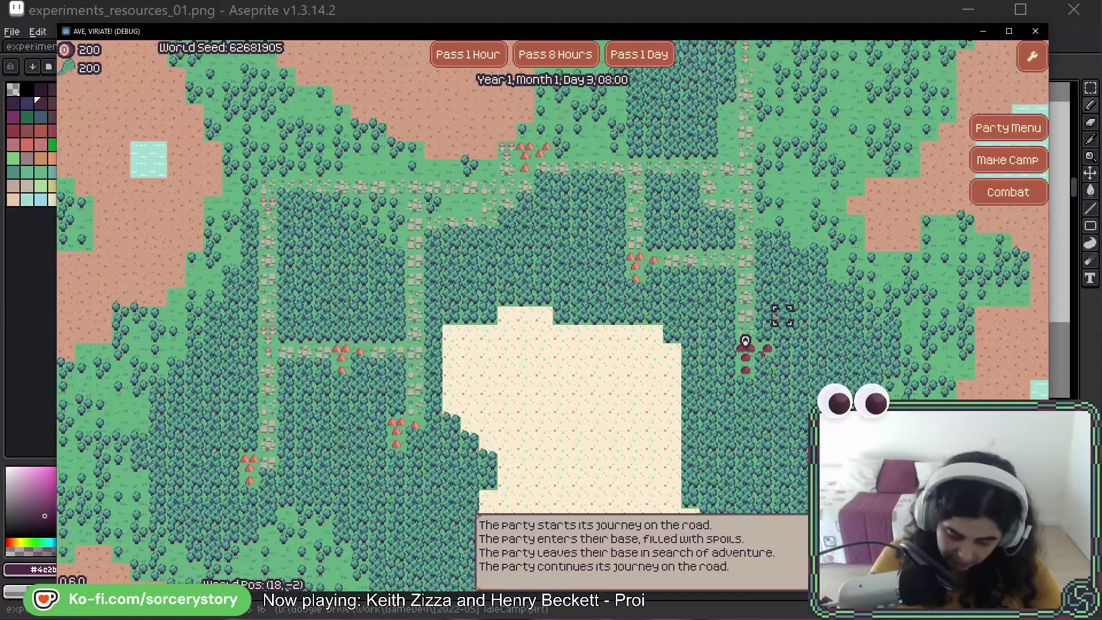
click(690, 262)
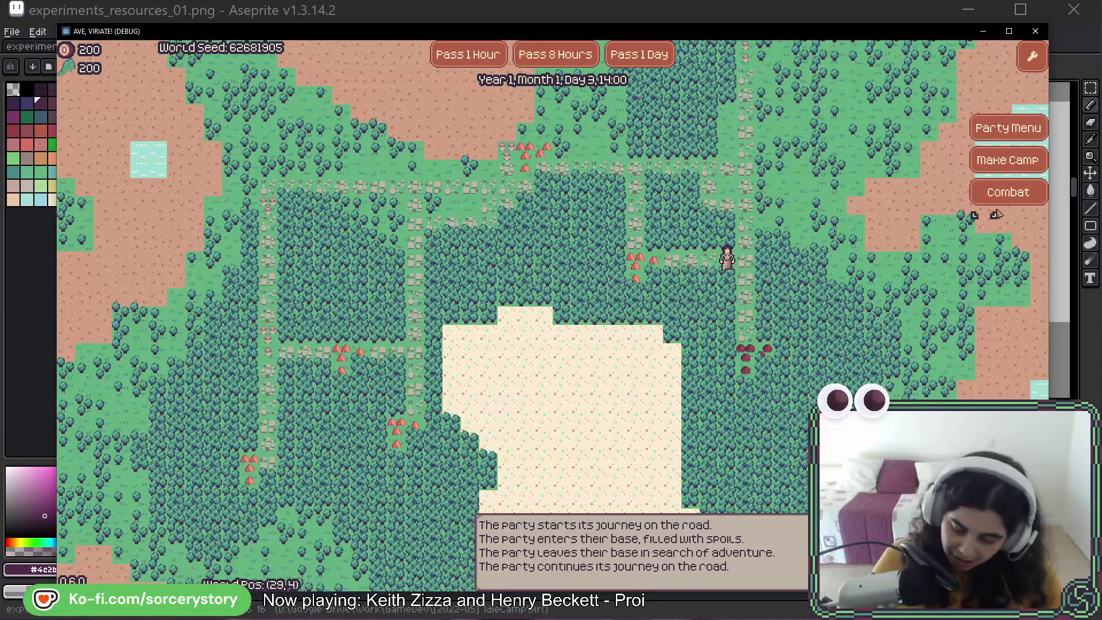
click(1021, 201)
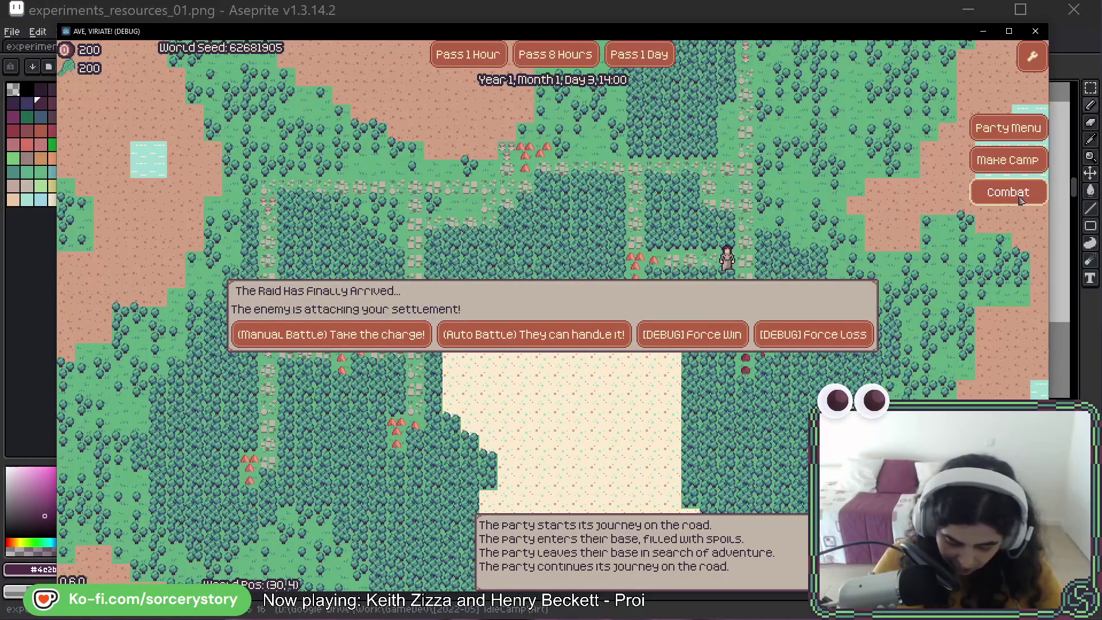
click(378, 334)
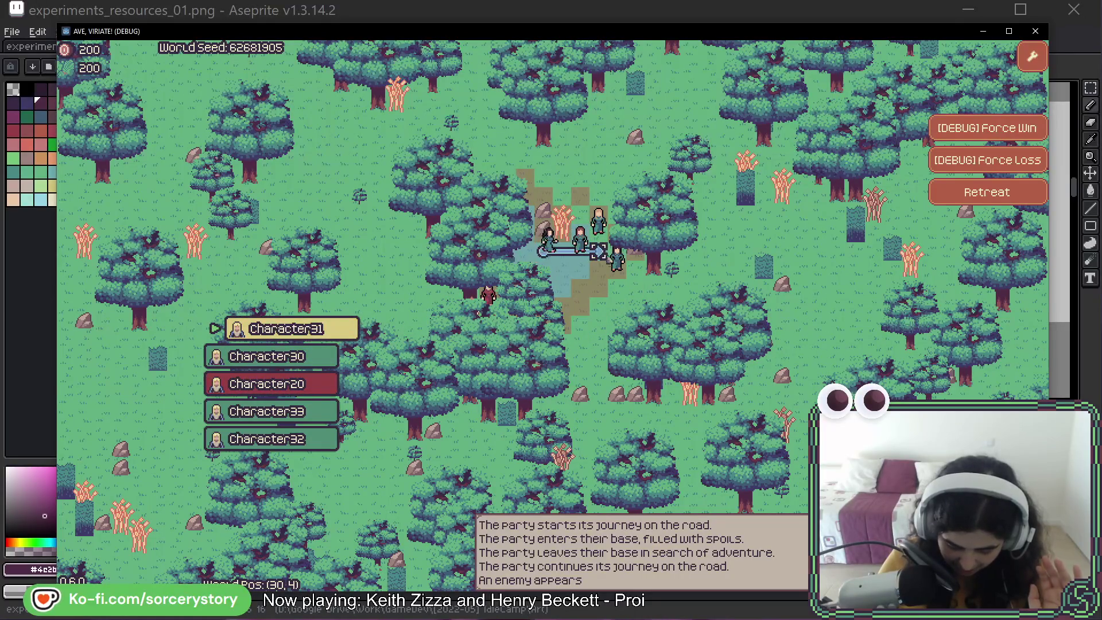
Win the battle with Character31 and Character32 attacking Character20, then walk the party to a new tile.
click(617, 265)
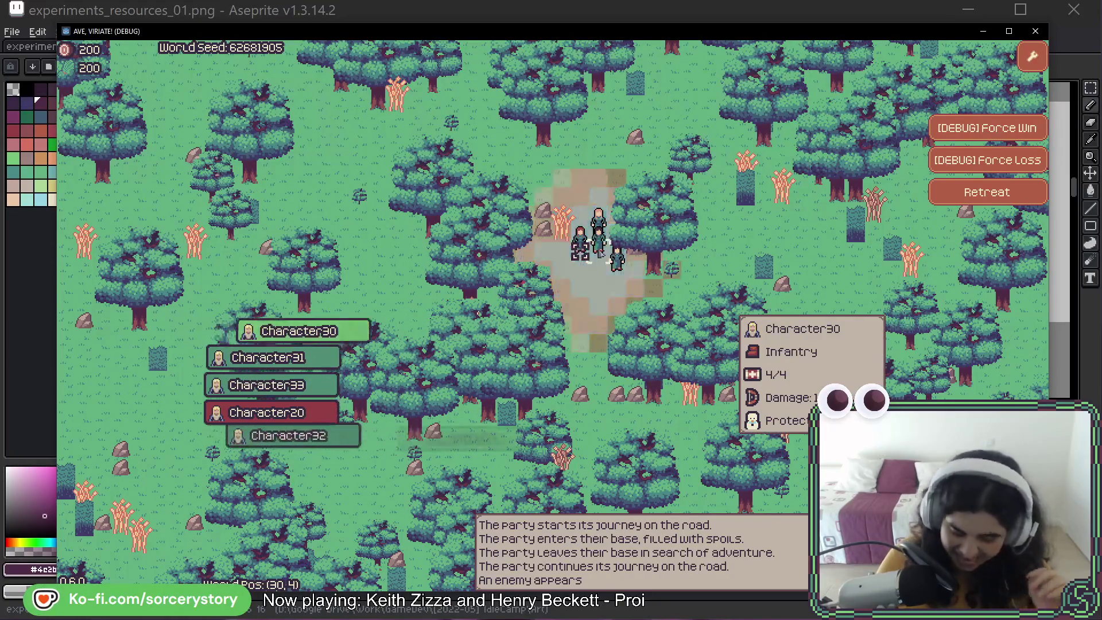
click(600, 270)
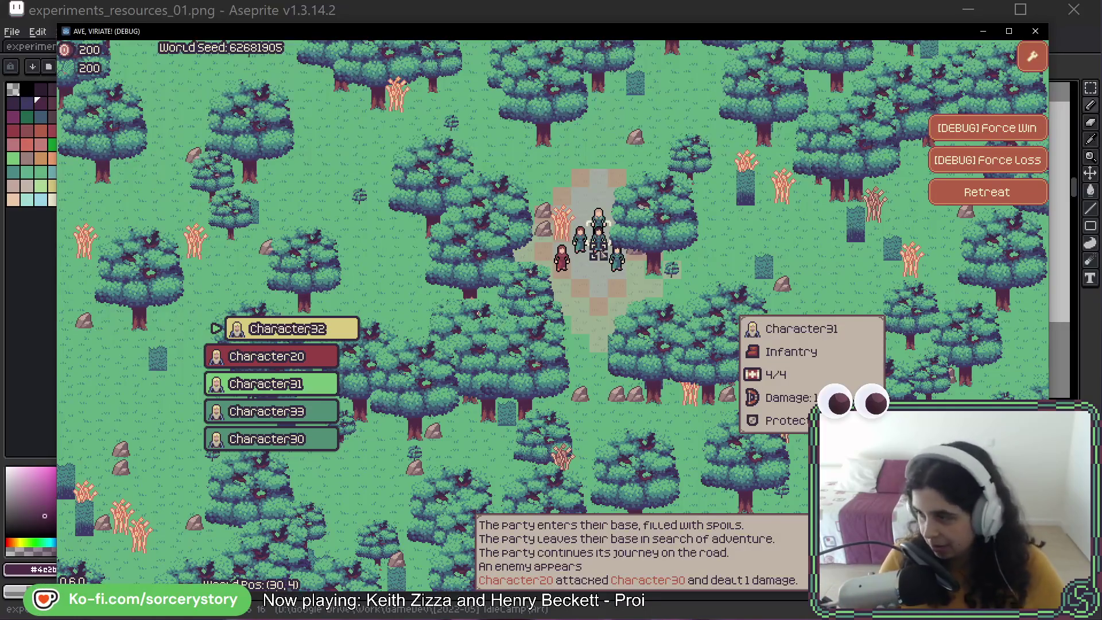
click(561, 258)
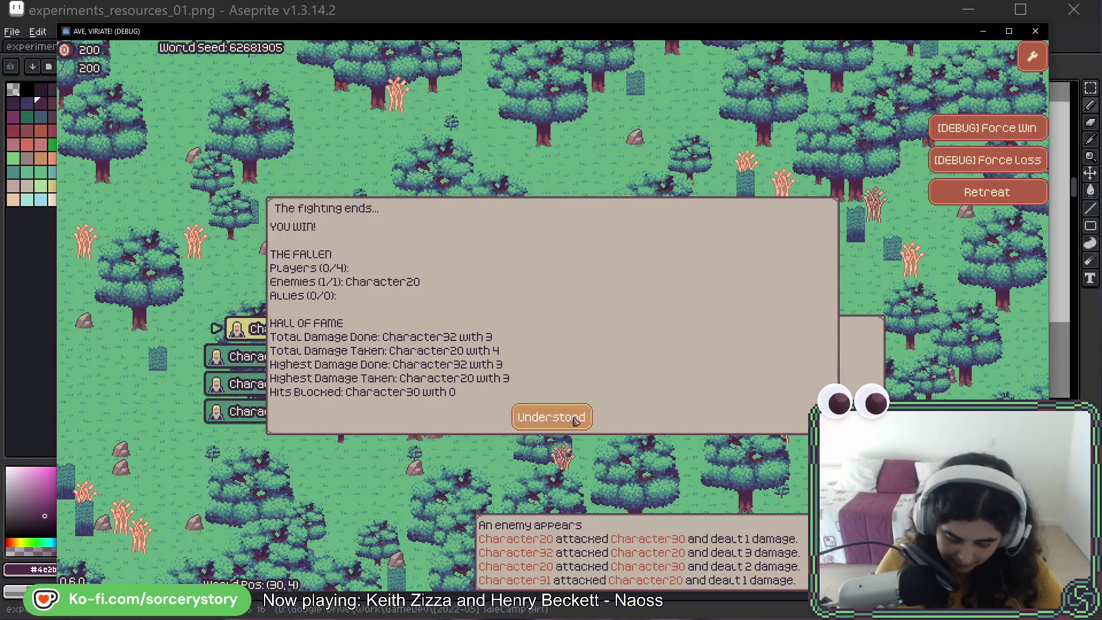
click(577, 419)
click(646, 315)
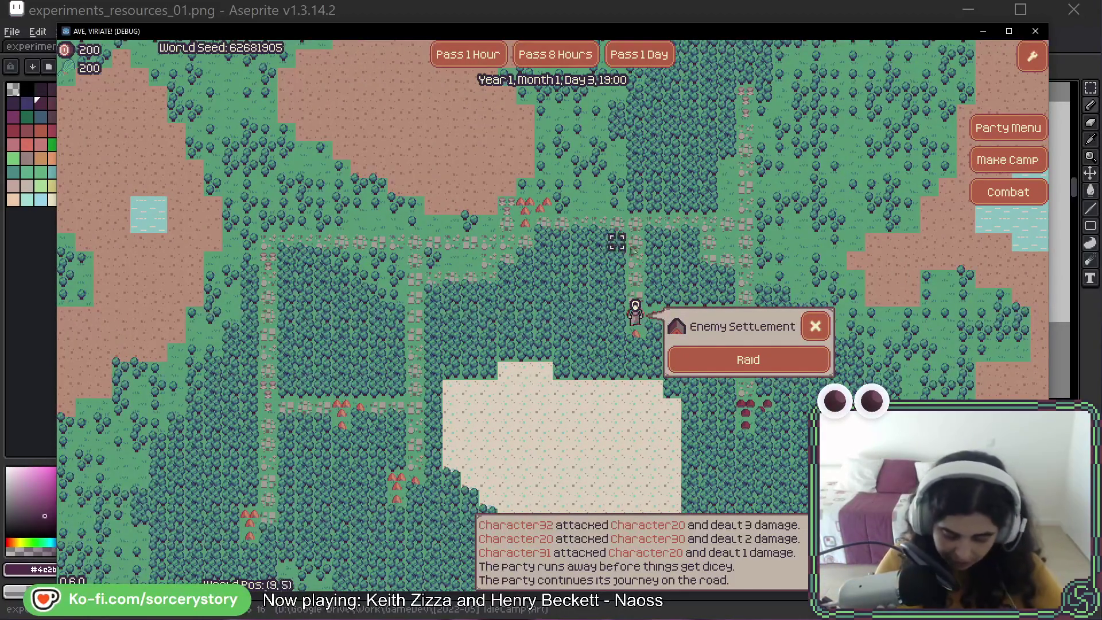
Skip the raid, walk to the friendly settlement, and open trade with the outpost.
click(527, 212)
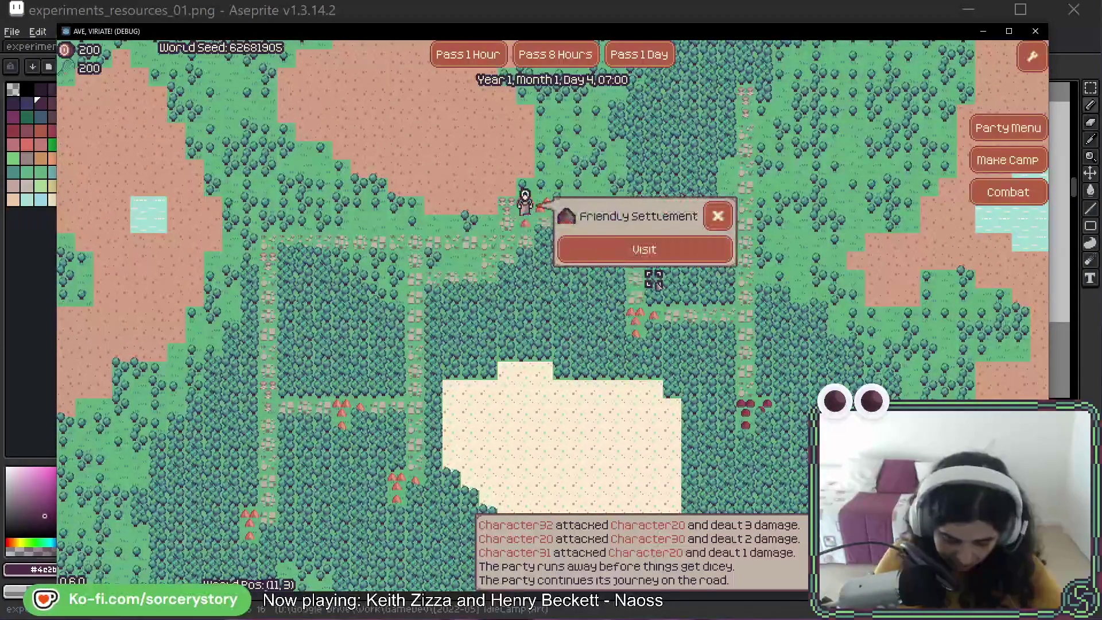
click(664, 250)
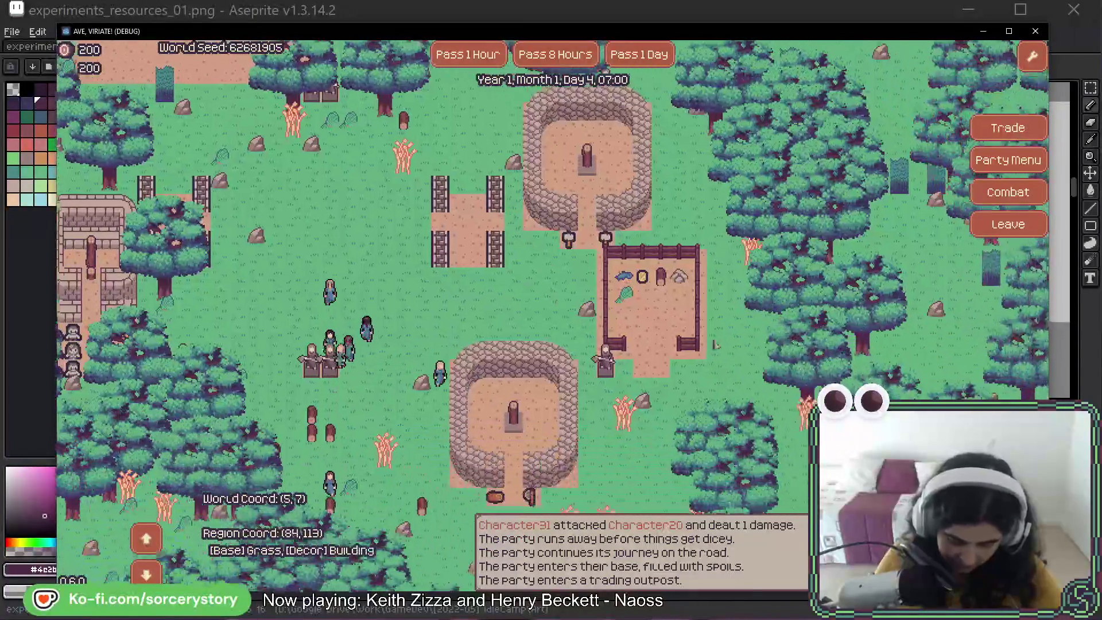
click(714, 344)
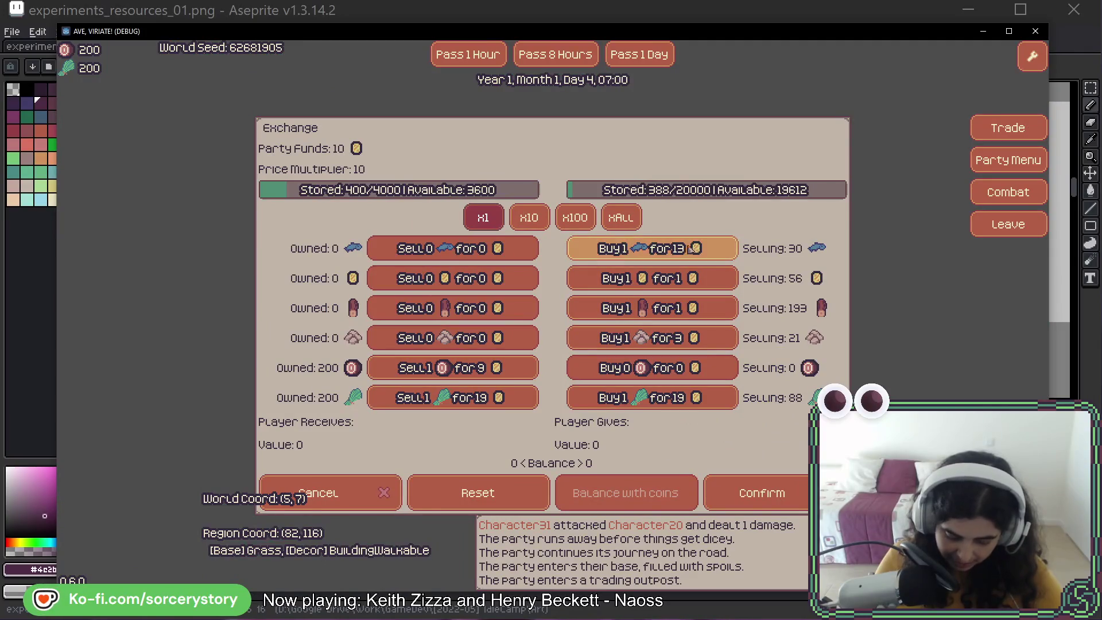
Trade 20 meat for 10 fish plus 50 coins in x10 batches, confirm, and leave.
key(ctrl)
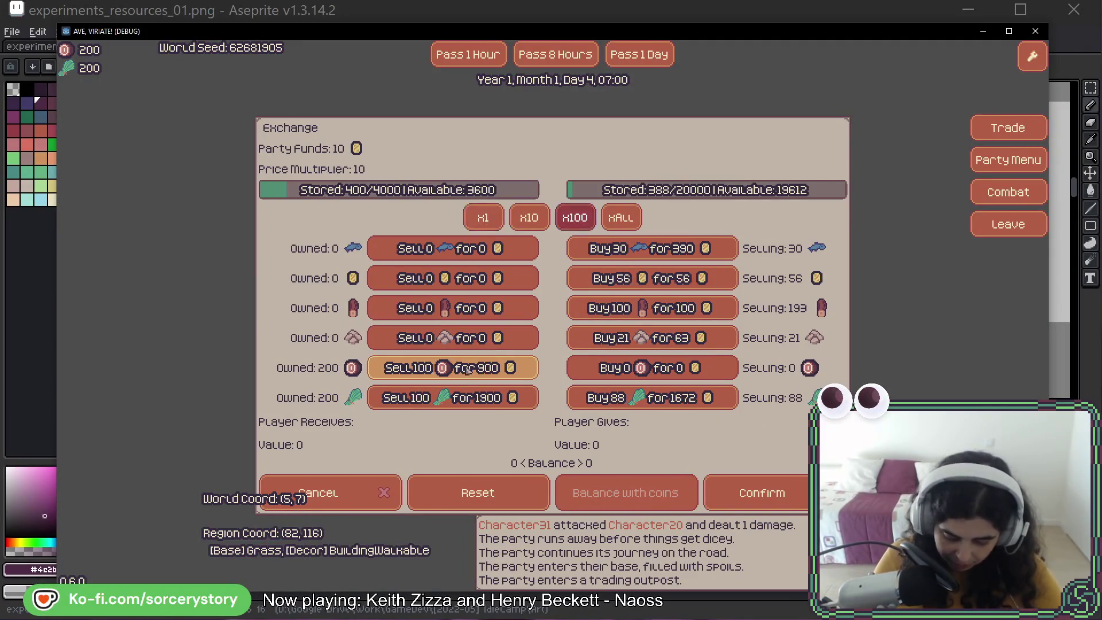
key(shift)
shift+click(456, 372)
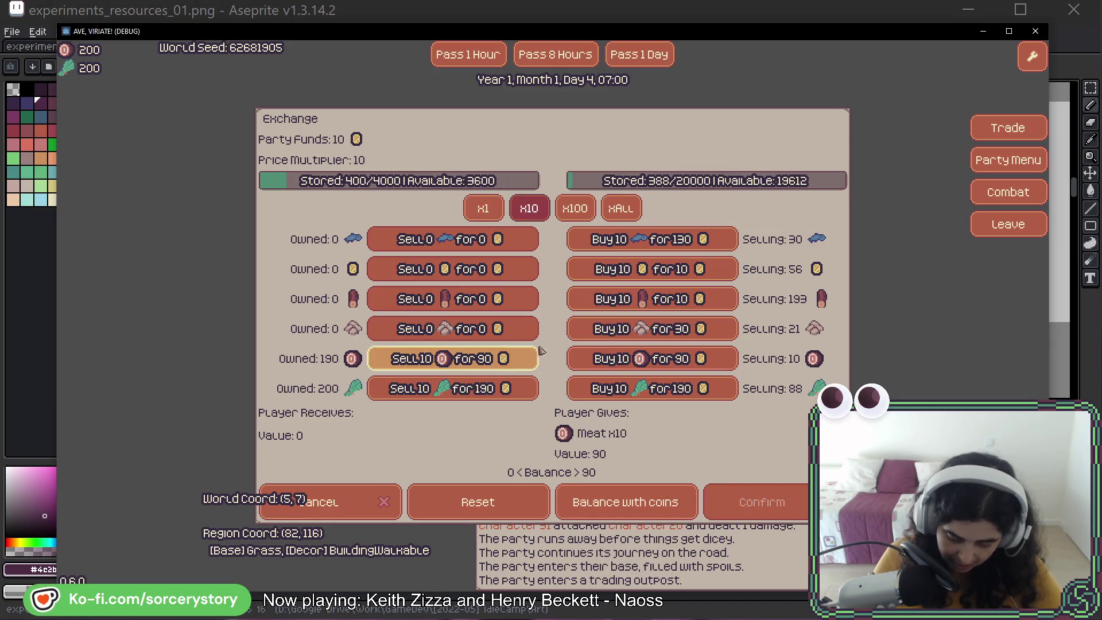
shift+click(650, 244)
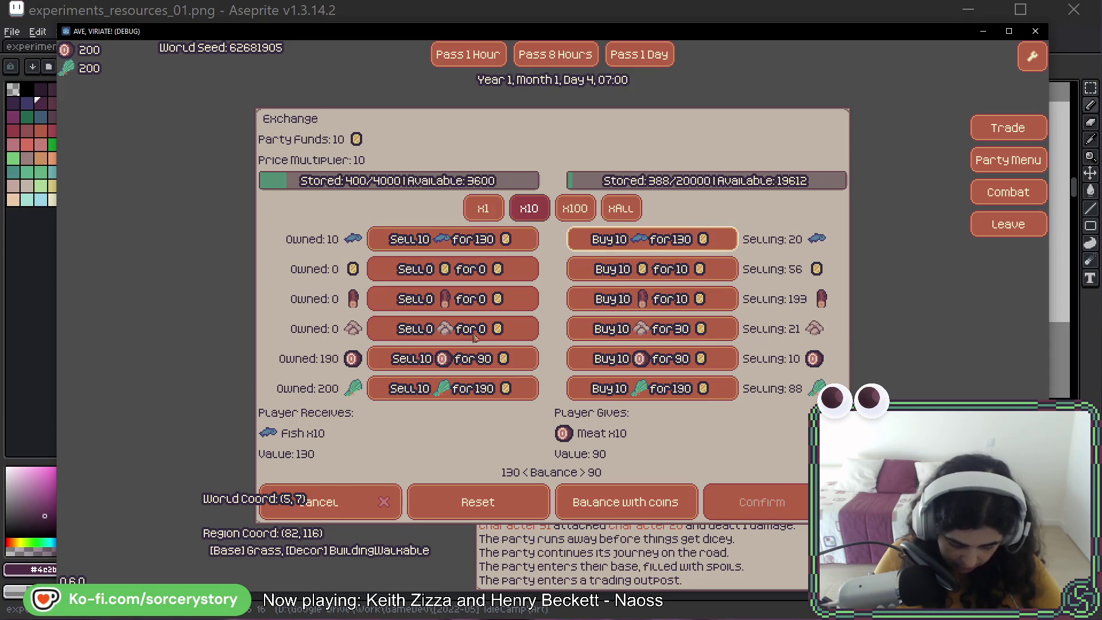
click(465, 367)
click(617, 500)
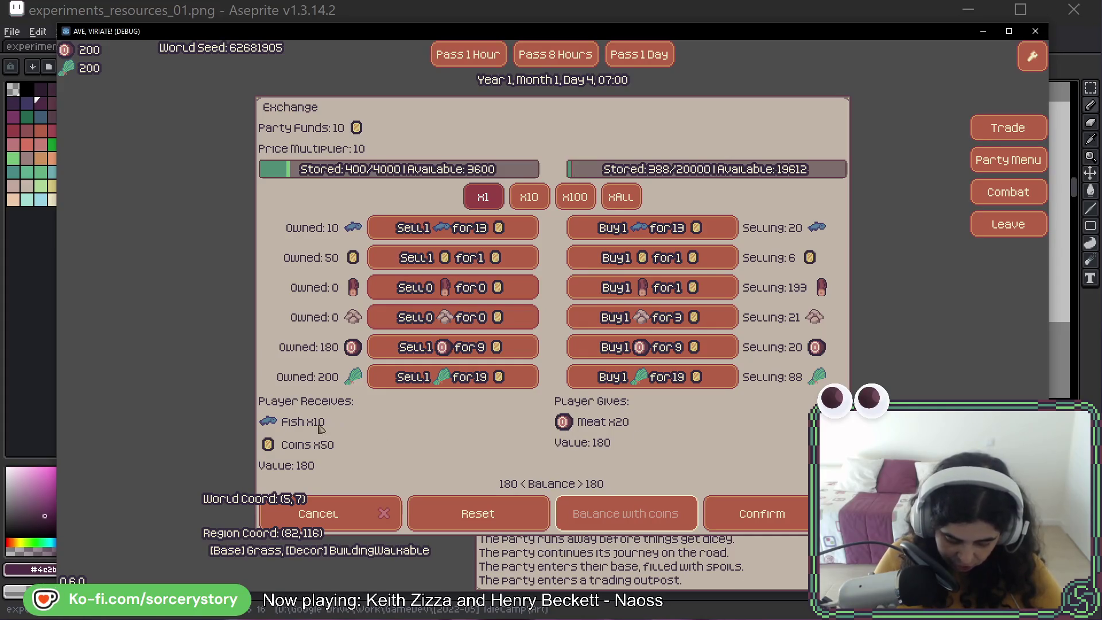
click(777, 519)
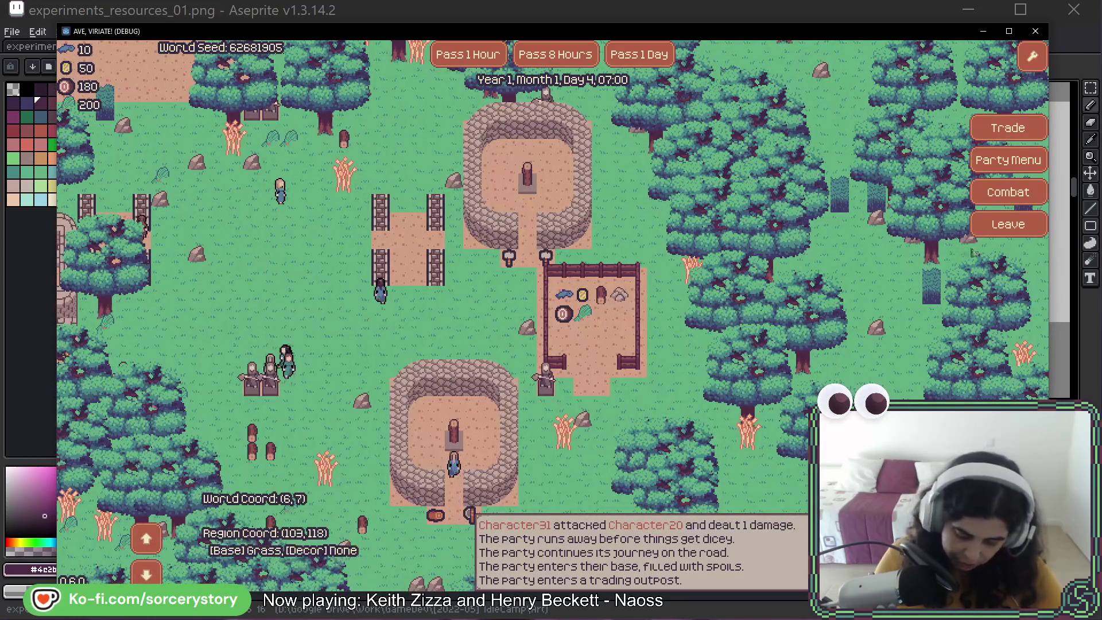
click(1008, 224)
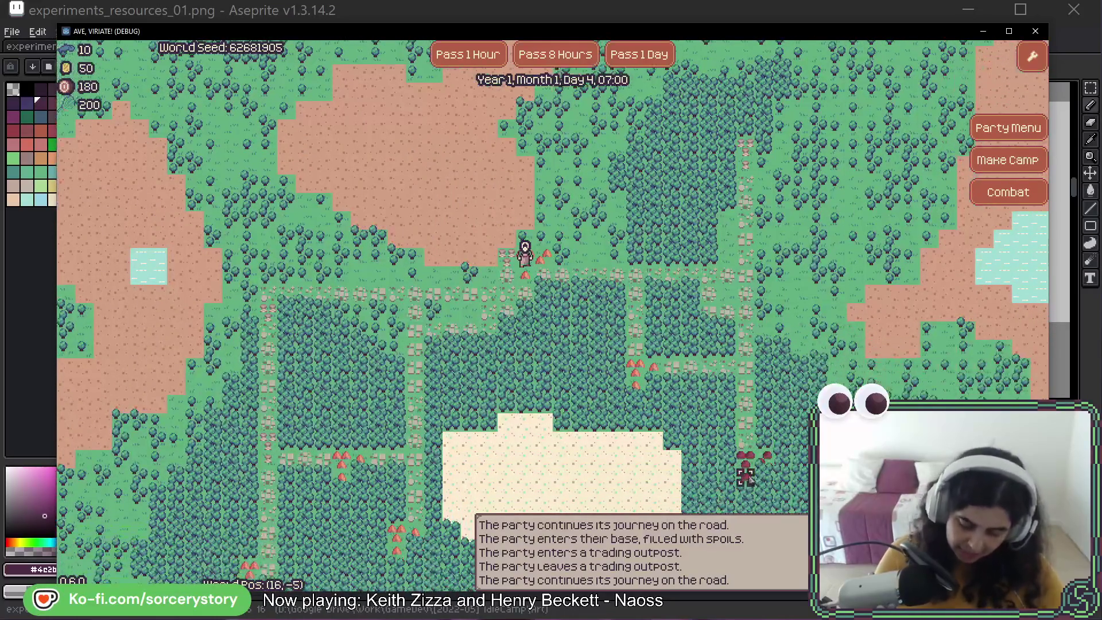
Travel to the Player Settlement and inspect the warehouse stock.
click(746, 459)
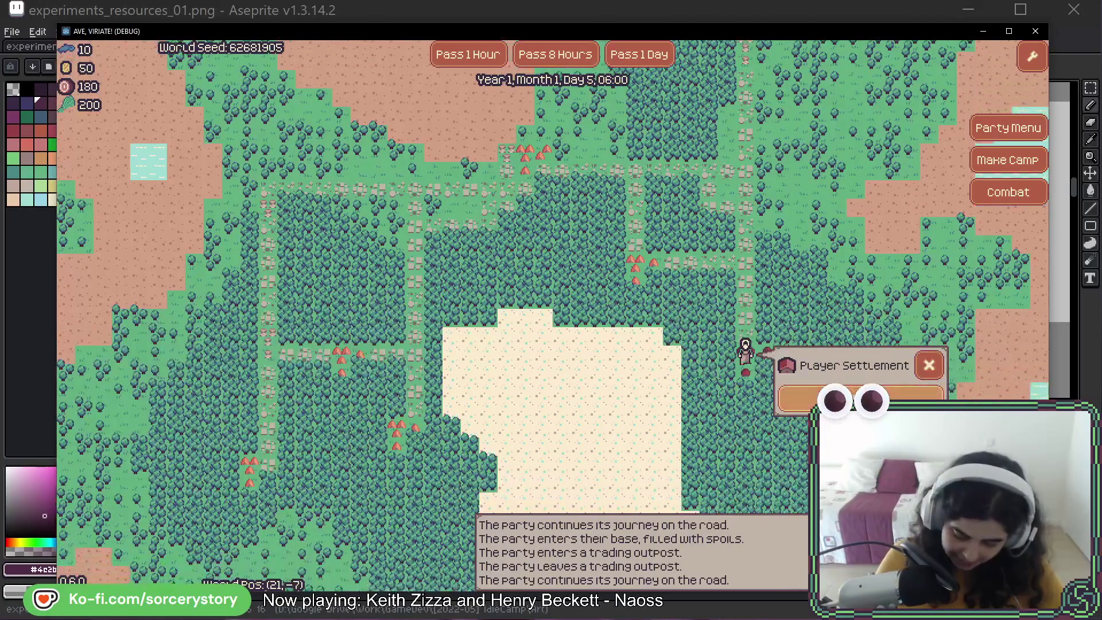
click(860, 396)
click(706, 373)
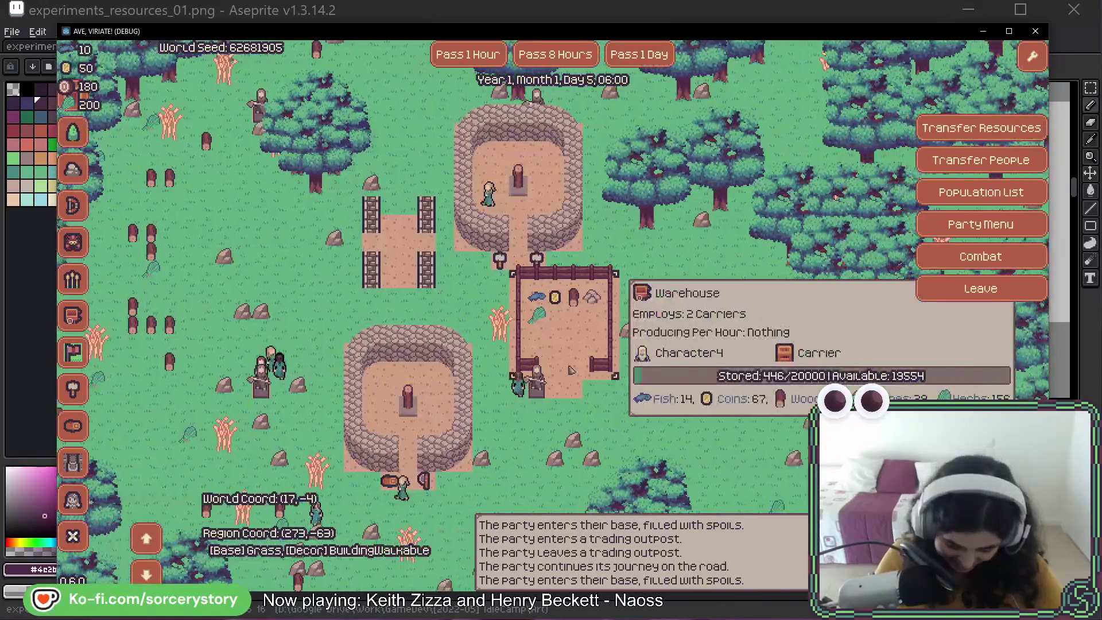
click(567, 302)
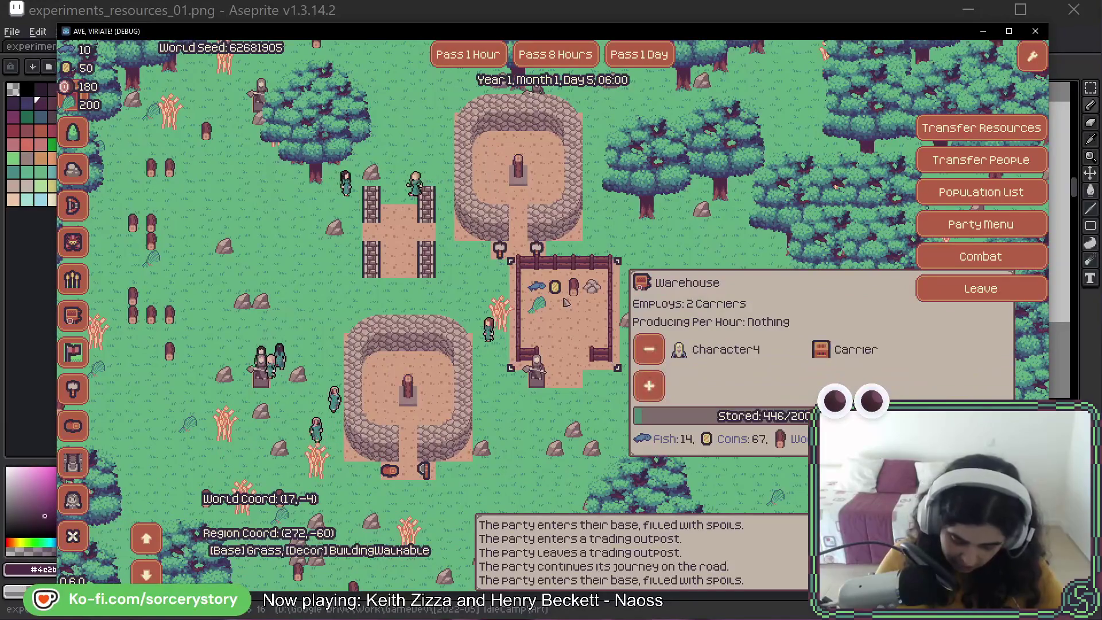
Deposit the 10 fish and 50 coins, leaving the warehouse with 24 fish and 117 coins.
click(985, 132)
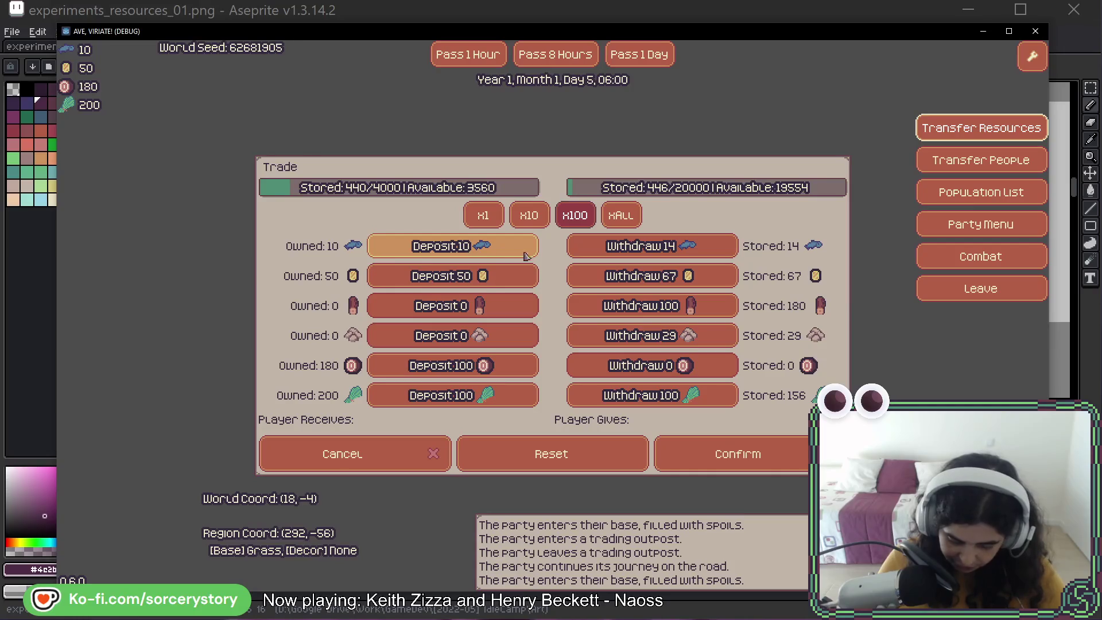
click(502, 253)
click(496, 273)
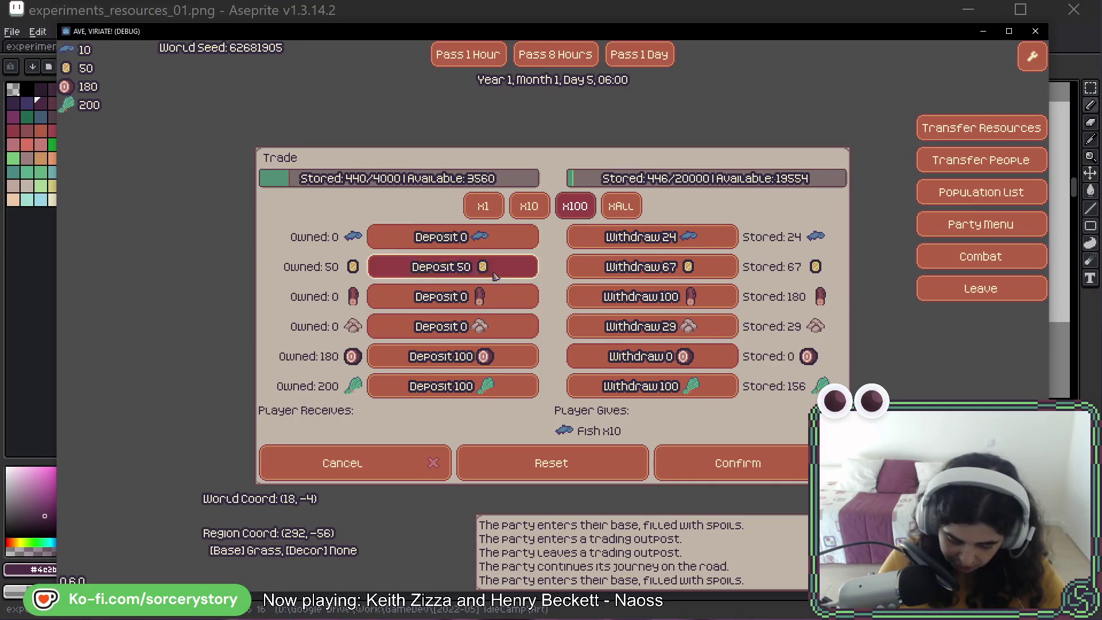
click(727, 484)
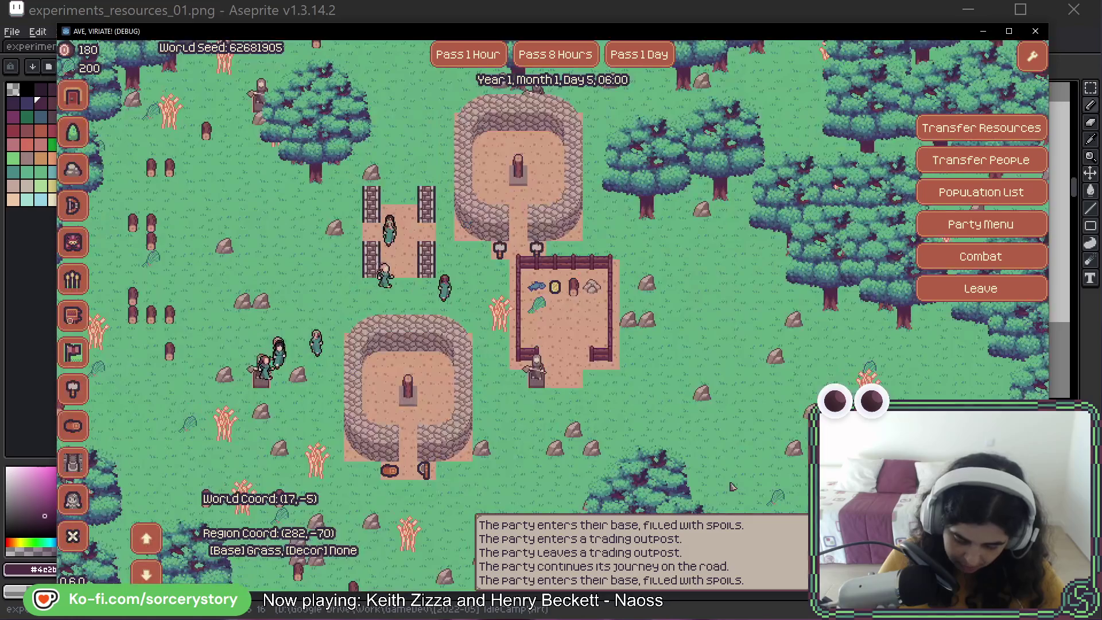
mouse_move(566, 307)
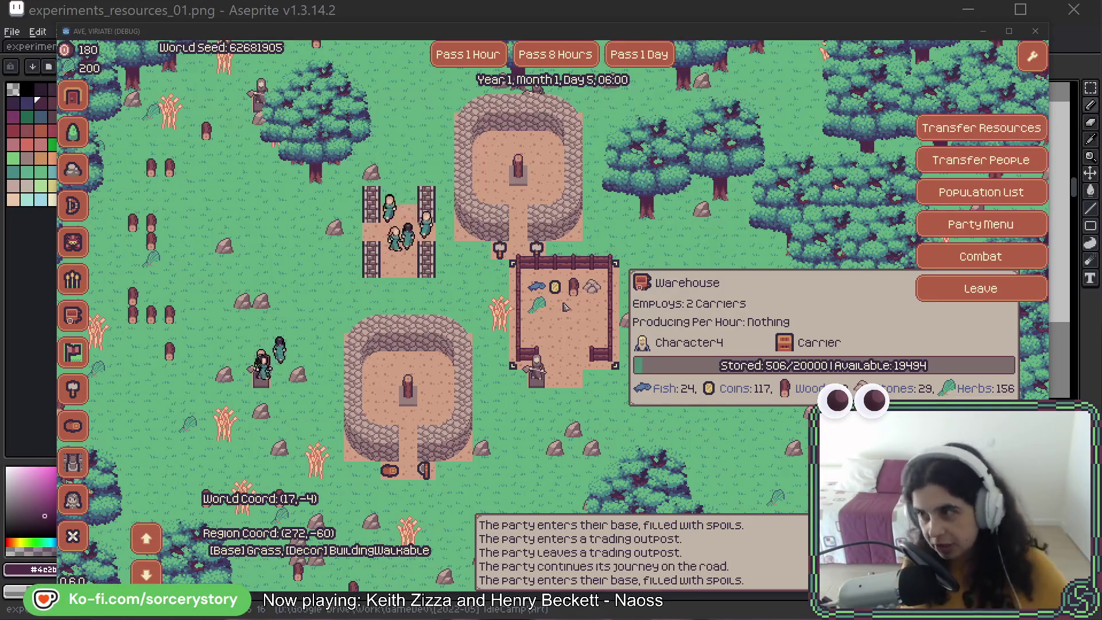
key(alt+Tab)
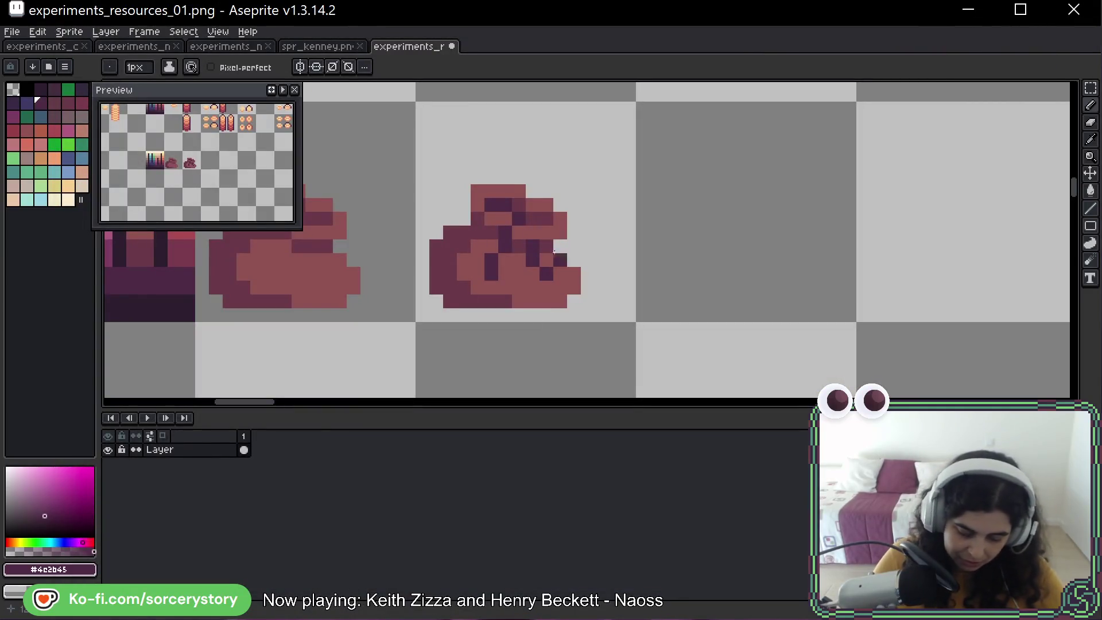
Pan and zoom the resources sheet to show the top row of maroon pillar sprites.
drag(555, 268, 783, 236)
scroll(632, 246, down, 3)
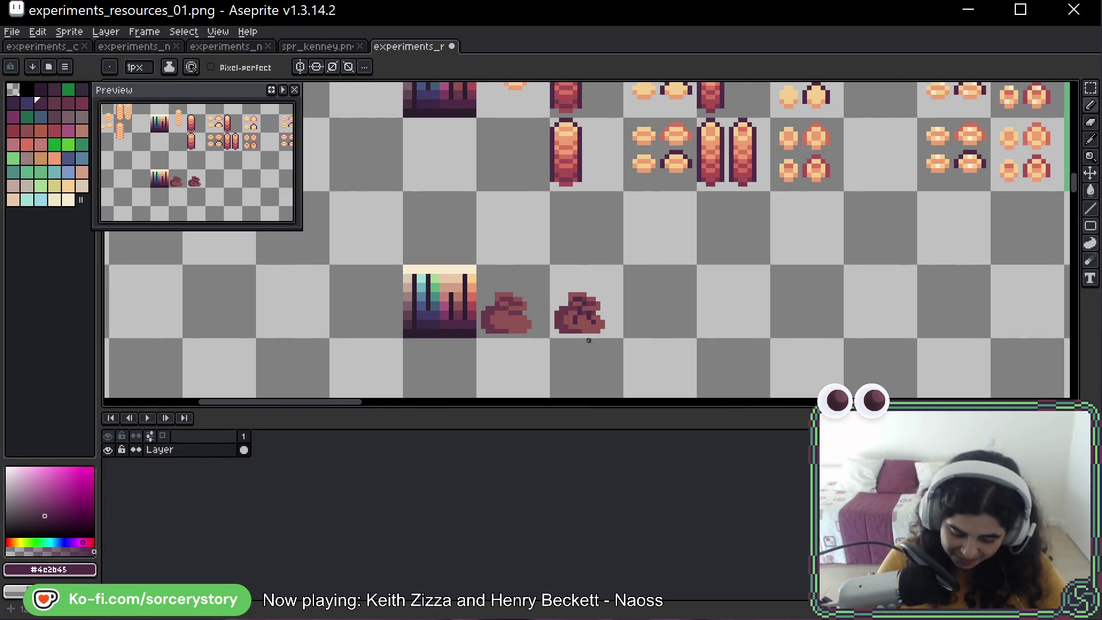
scroll(572, 323, up, 2)
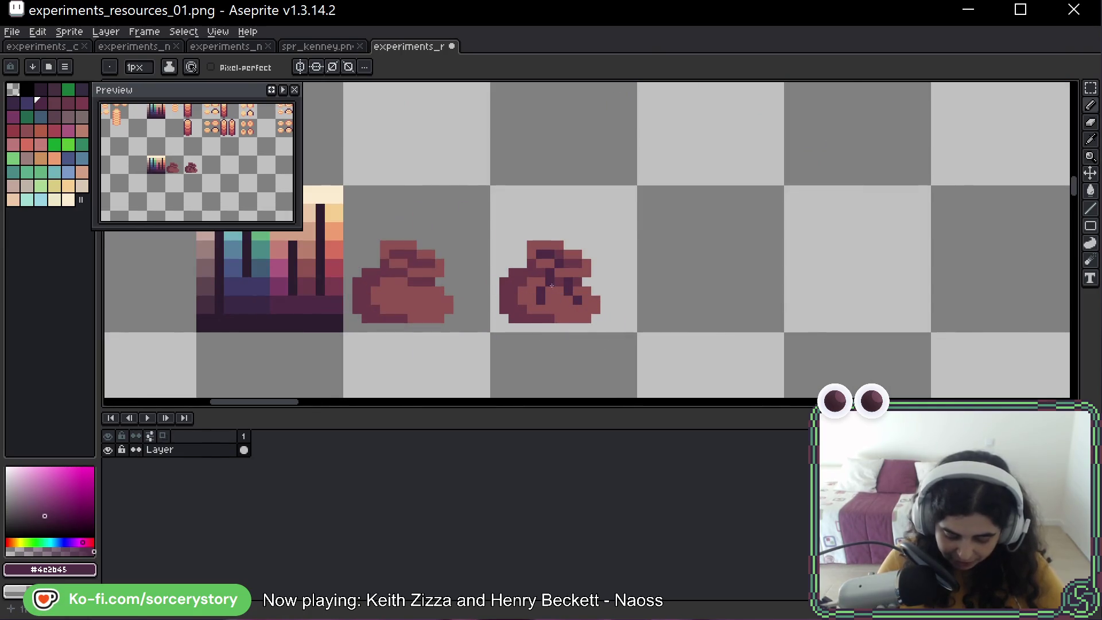
scroll(697, 208, down, 3)
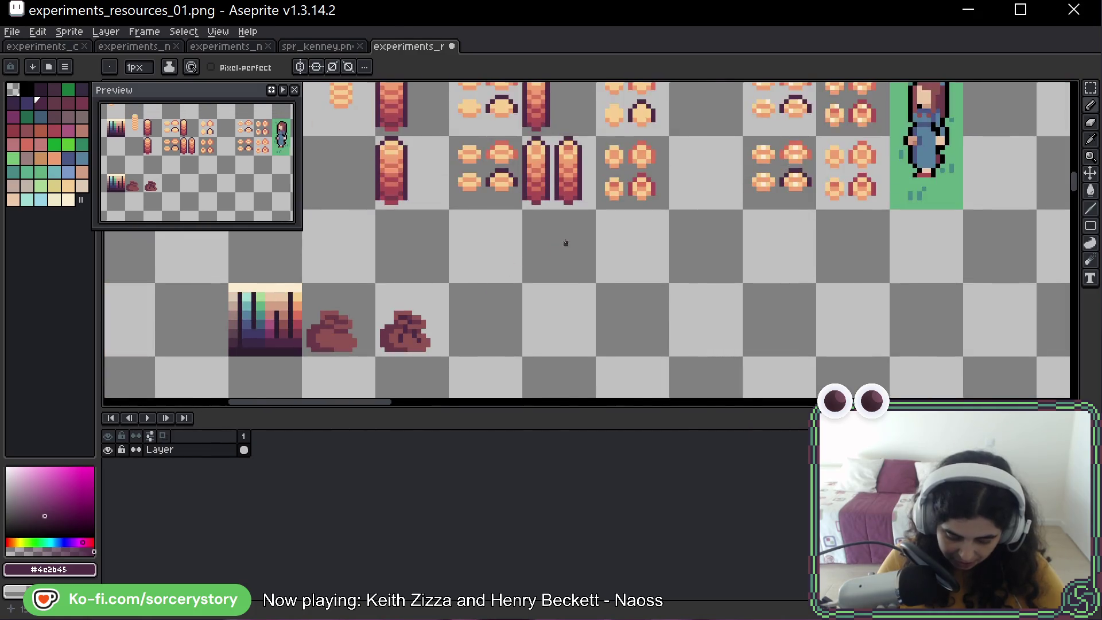
drag(706, 188, 582, 341)
scroll(569, 310, up, 2)
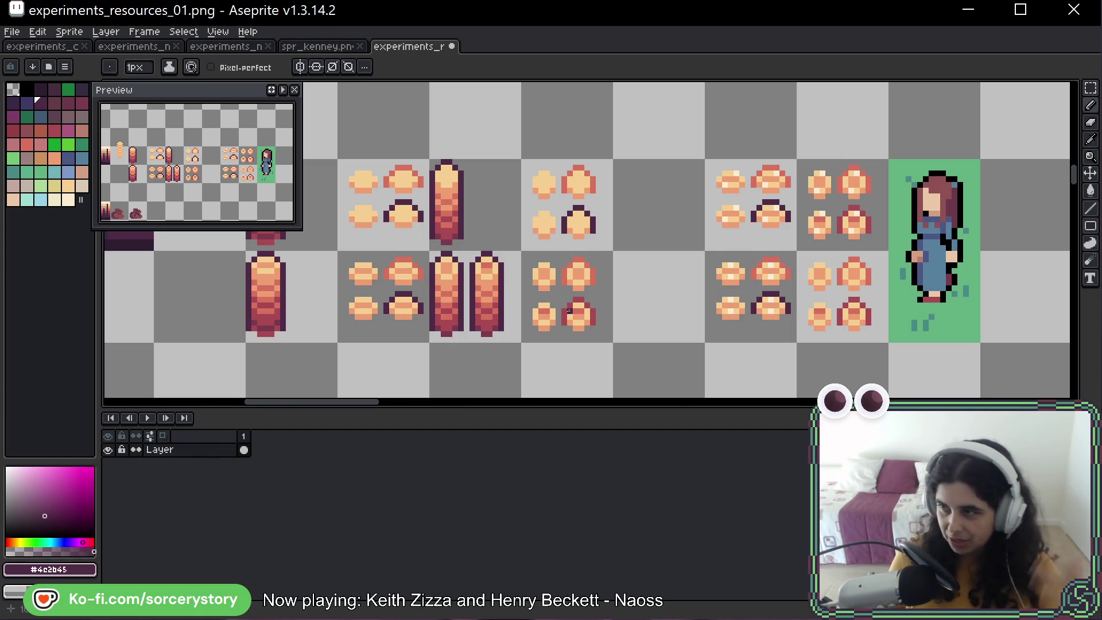
scroll(569, 311, down, 4)
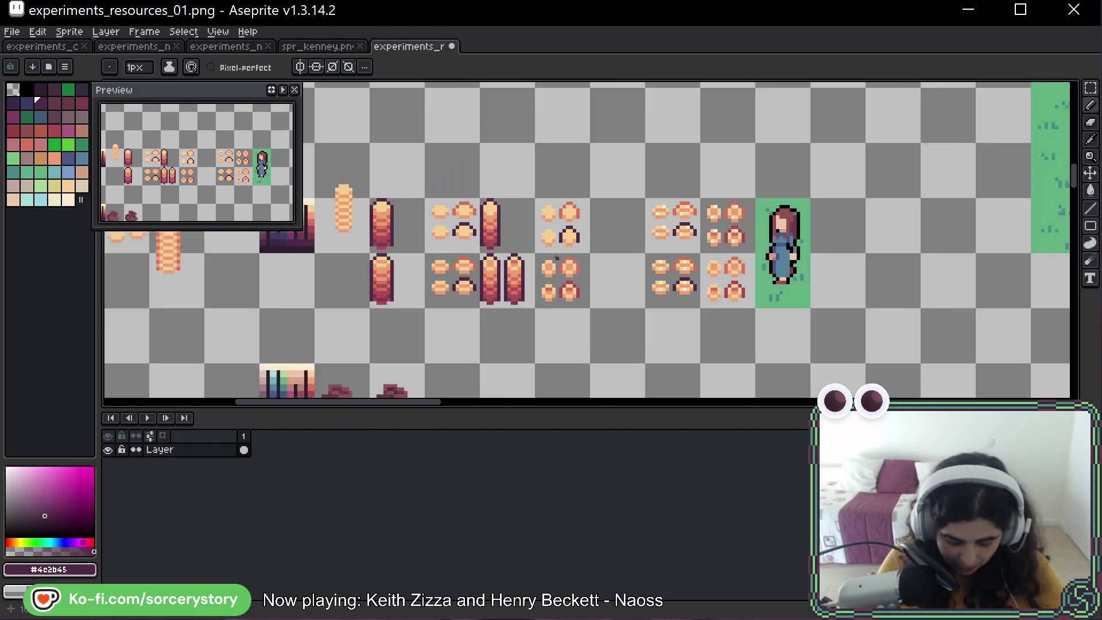
mouse_move(443, 170)
mouse_down()
mouse_move(536, 233)
mouse_move(491, 322)
mouse_up()
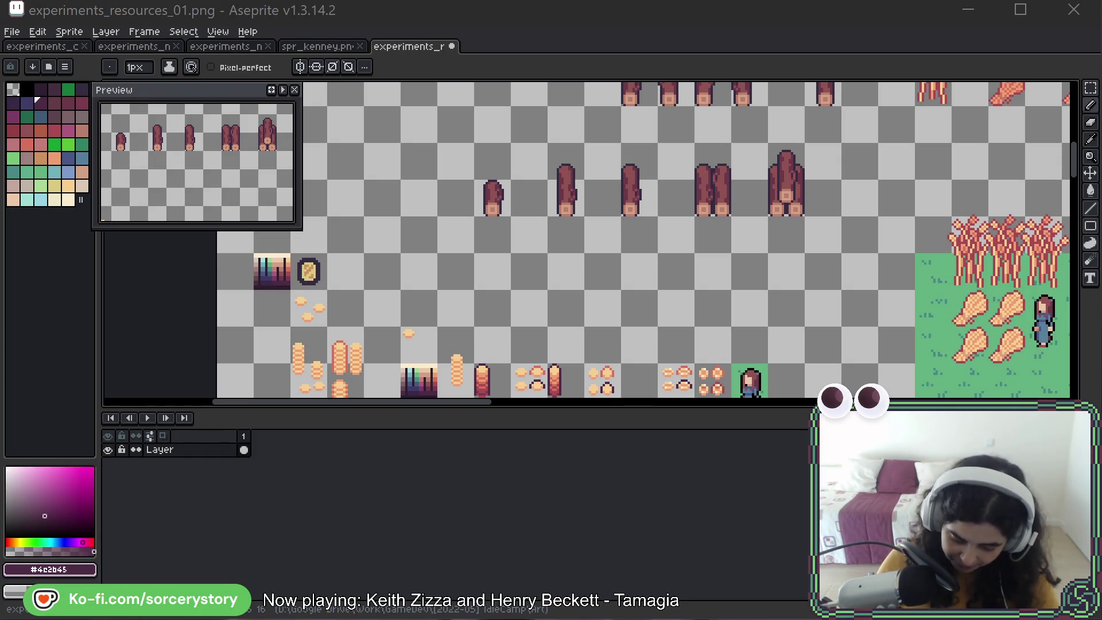
scroll(562, 238, down, 5)
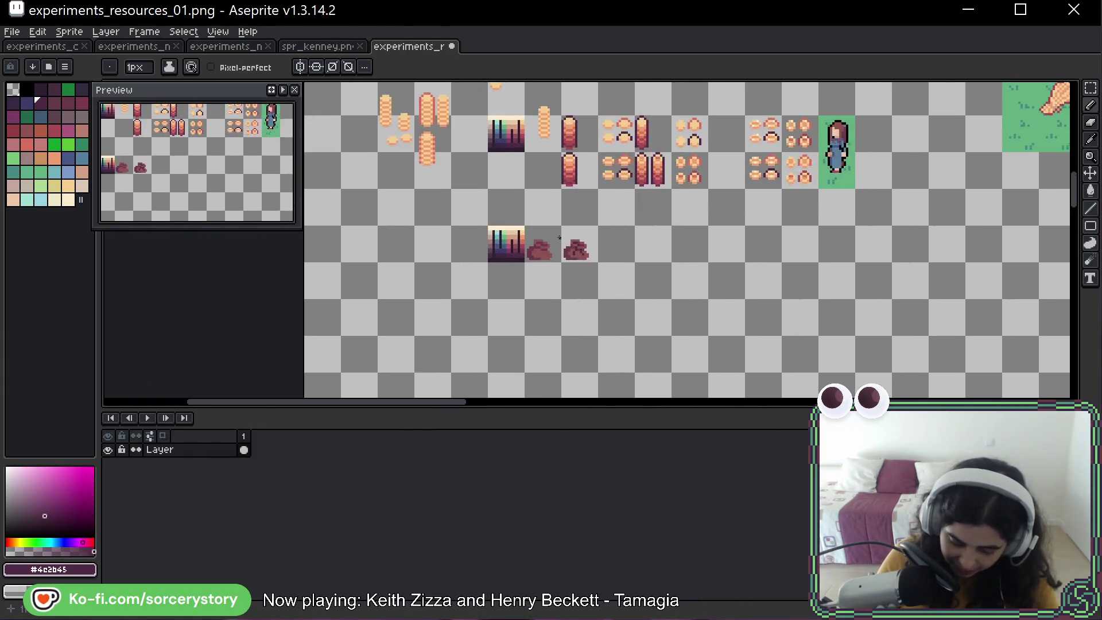
scroll(561, 239, up, 4)
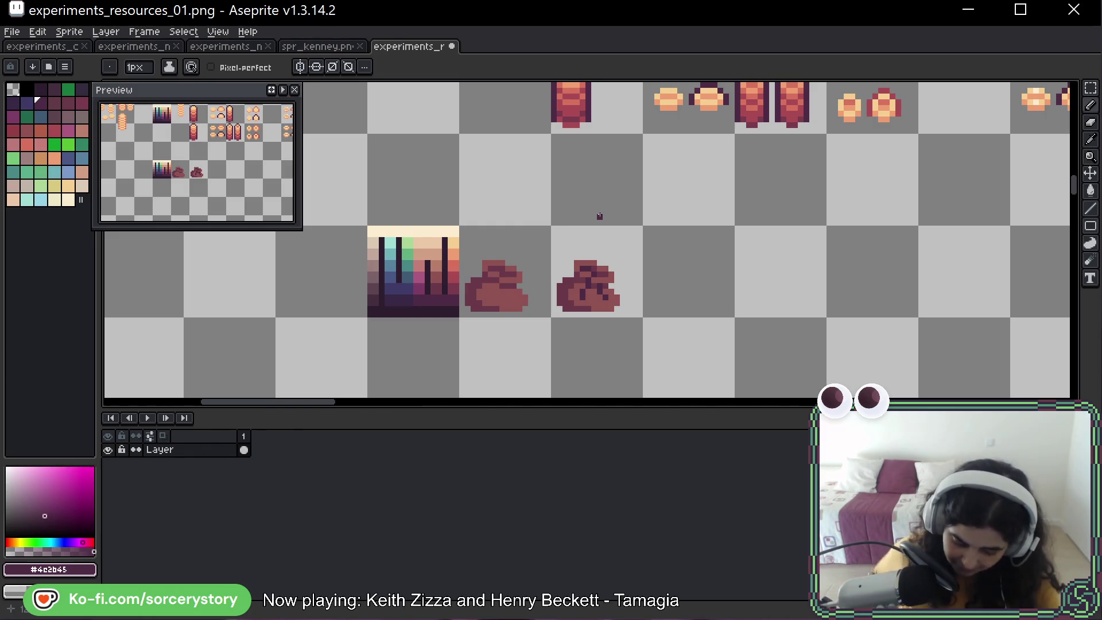
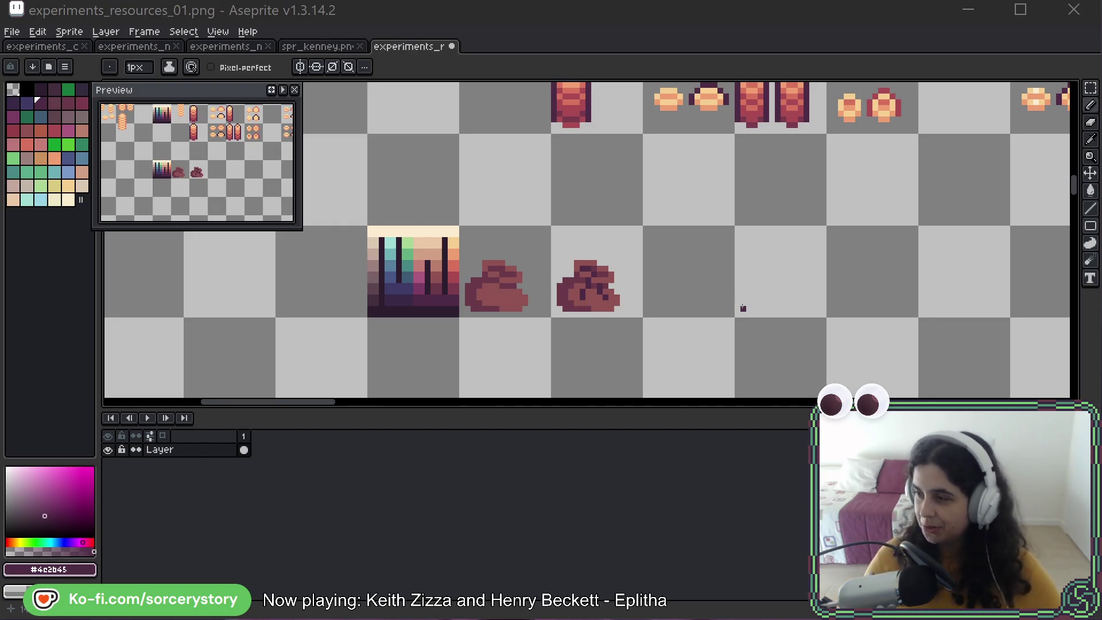
Pan the canvas from the dirt piles across the pastry rows to the character.
drag(531, 140, 513, 144)
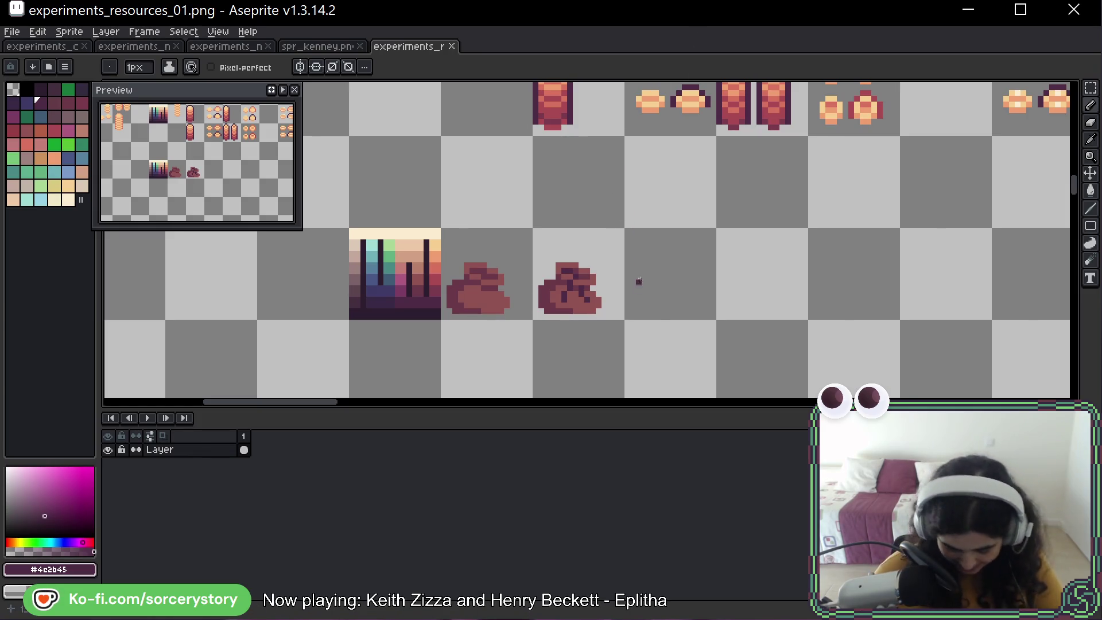
drag(563, 231, 569, 237)
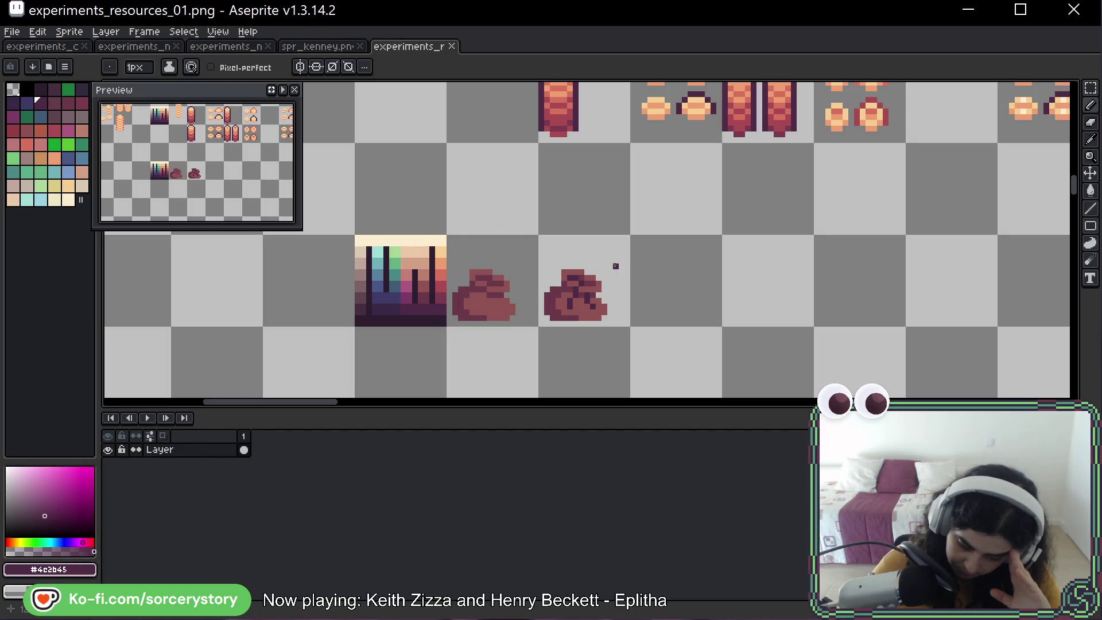
drag(808, 111, 593, 239)
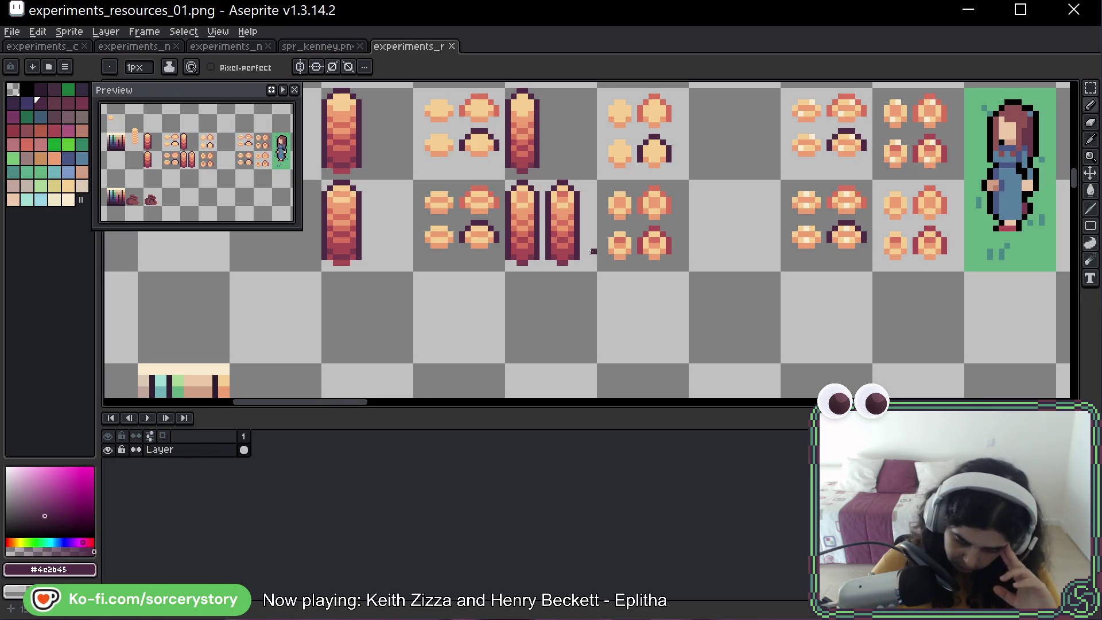
mouse_move(583, 348)
mouse_down()
mouse_move(576, 335)
mouse_move(615, 162)
mouse_move(681, 173)
mouse_move(755, 241)
mouse_move(664, 283)
mouse_move(613, 323)
mouse_up()
drag(870, 216, 674, 288)
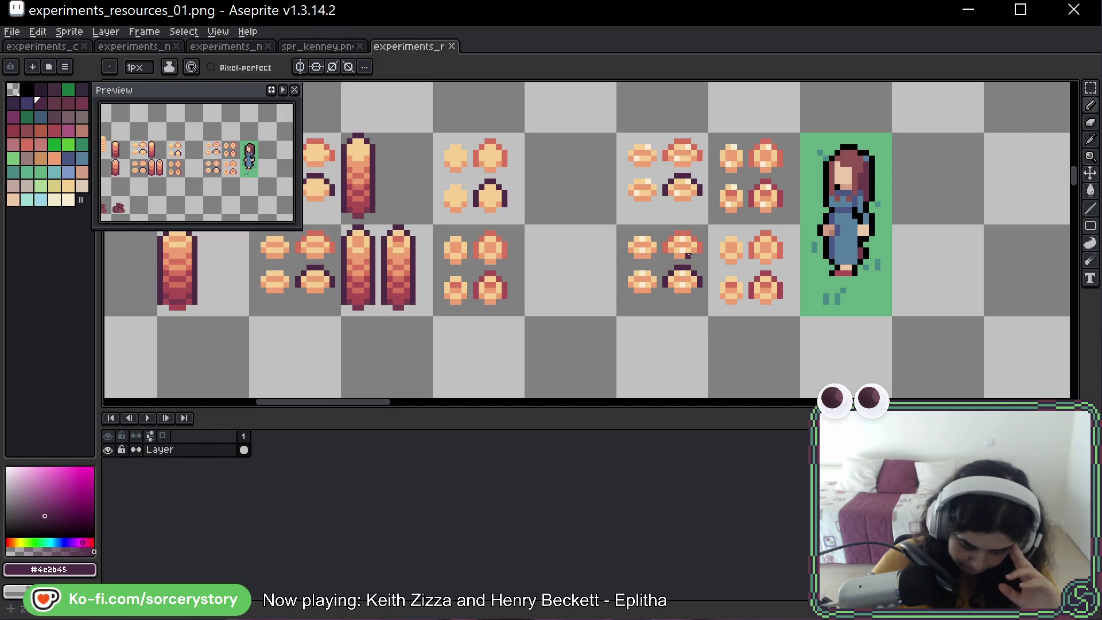
mouse_move(569, 237)
mouse_down()
mouse_move(766, 245)
mouse_move(682, 246)
mouse_up()
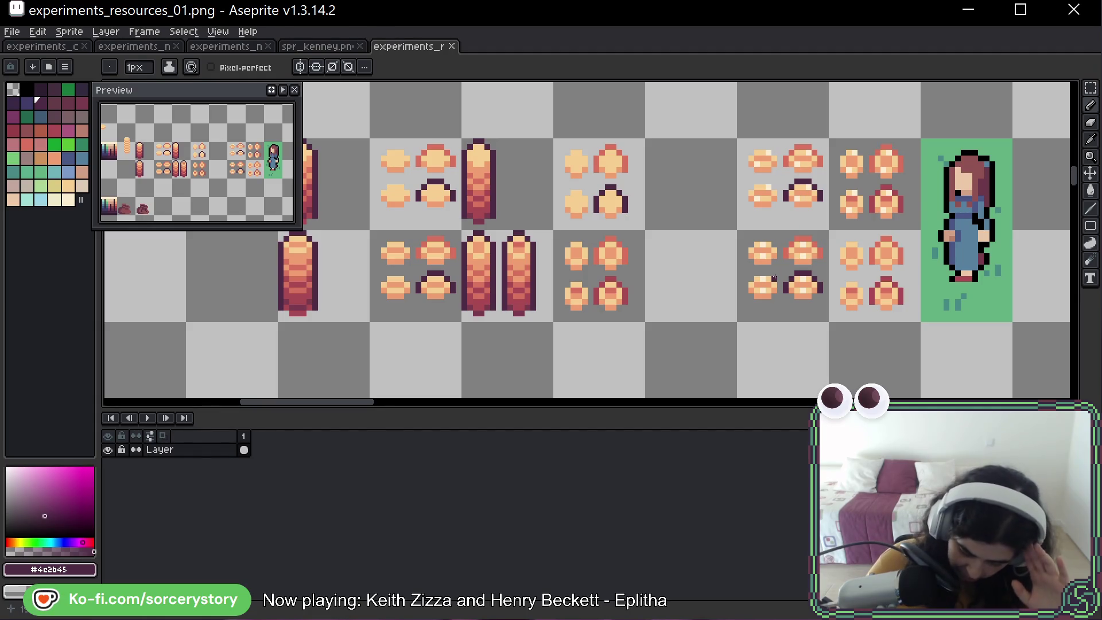
Circle the top-left and top-right cookies as temporary marks, then undo them.
mouse_move(803, 119)
mouse_down()
mouse_move(821, 131)
mouse_move(752, 133)
mouse_up()
mouse_move(648, 244)
mouse_down()
mouse_move(629, 221)
mouse_move(600, 223)
mouse_up()
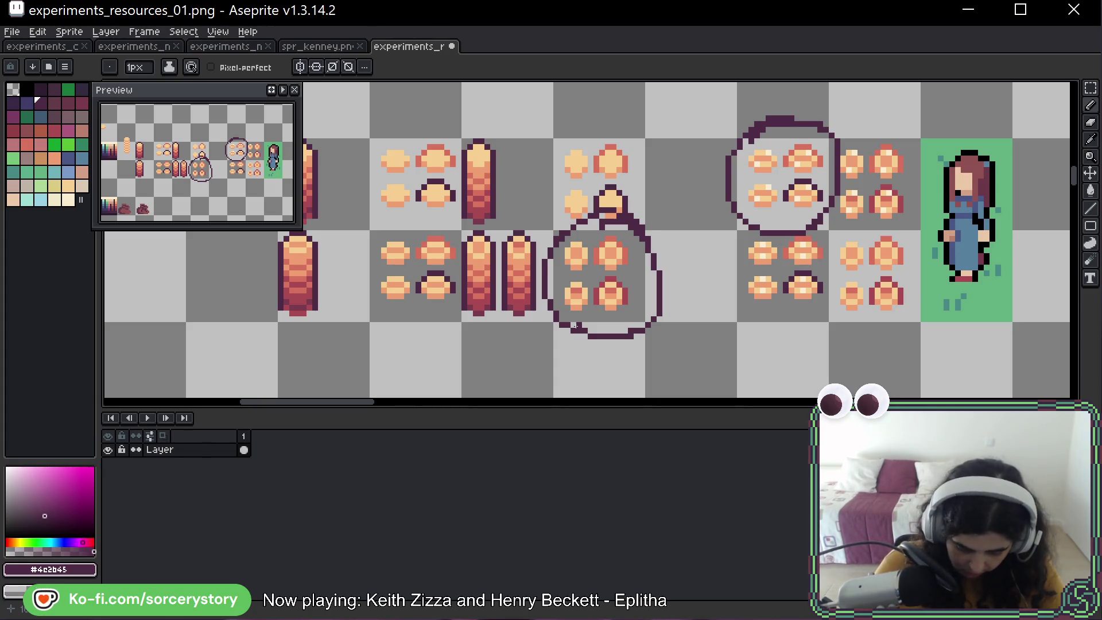
key(ctrl+z)
key(ctrl+z)
drag(838, 138, 802, 127)
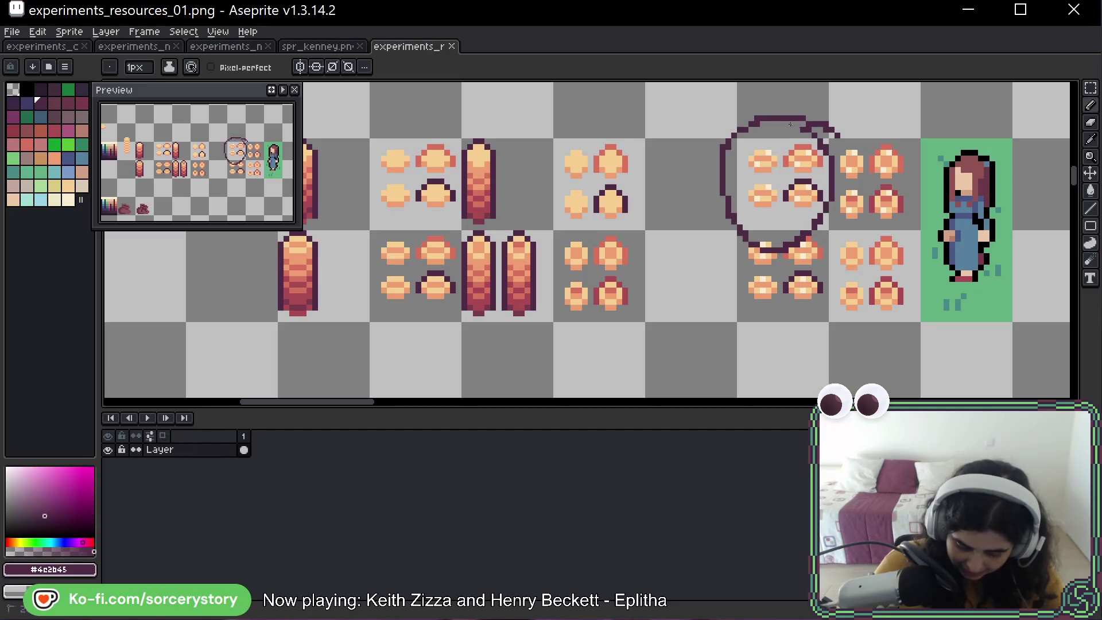
key(ctrl+z)
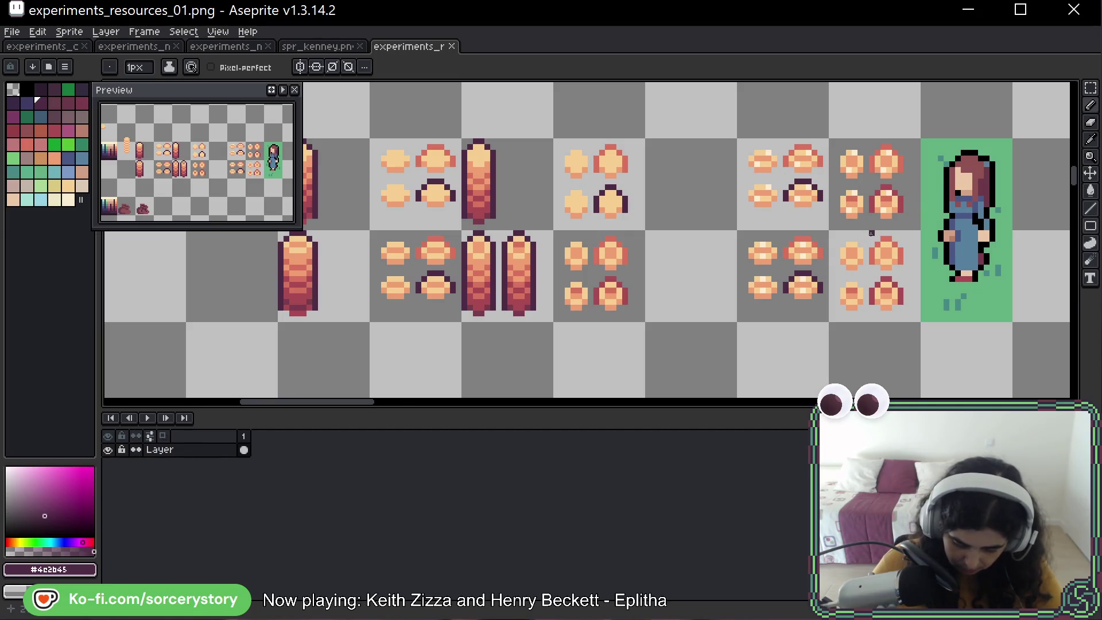
Circle the middle and face sprites for emphasis, undoing each mark, then pan right.
drag(917, 221, 503, 189)
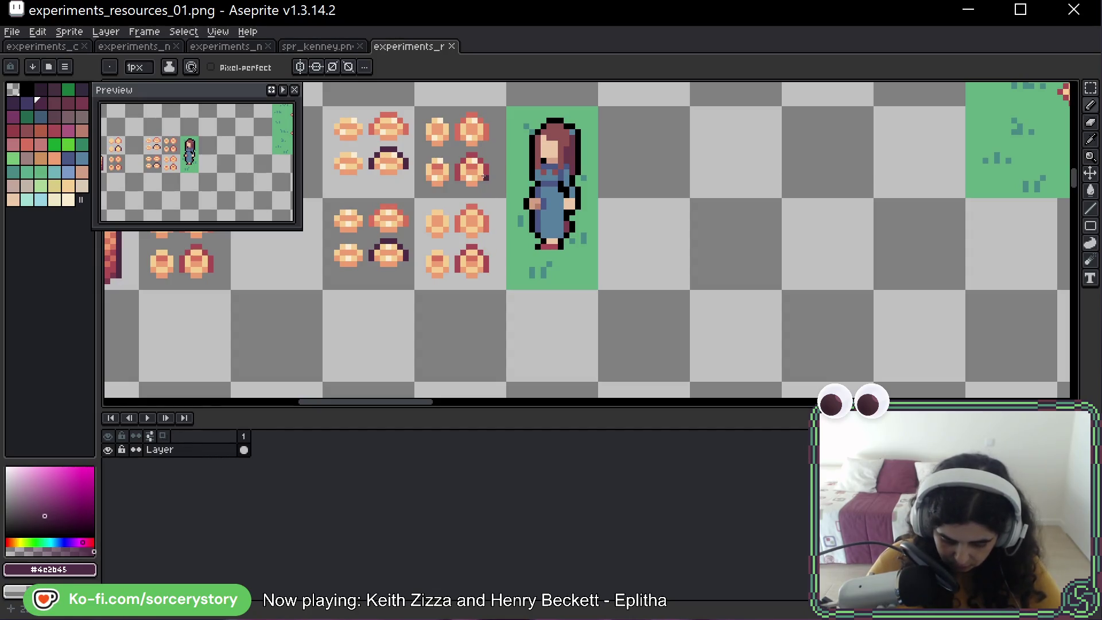
drag(435, 177, 621, 194)
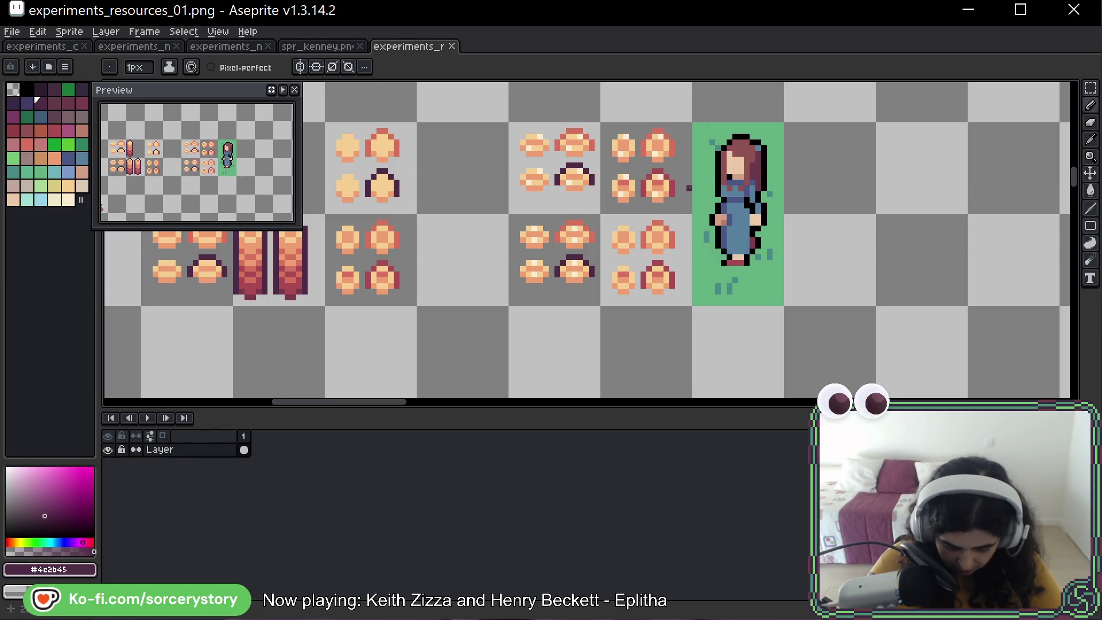
mouse_move(700, 145)
mouse_down()
mouse_move(591, 138)
mouse_move(689, 213)
mouse_move(631, 119)
mouse_up()
key(v)
key(ctrl+z)
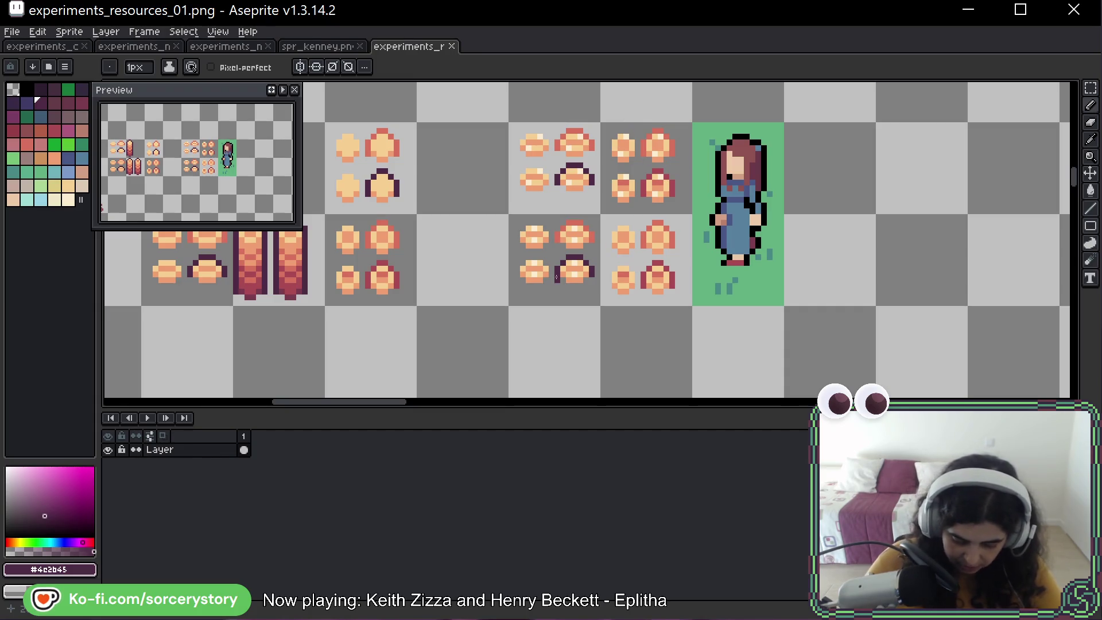
mouse_move(597, 215)
mouse_down()
mouse_move(537, 209)
mouse_move(600, 215)
mouse_up()
key(ctrl+z)
key(ctrl+z)
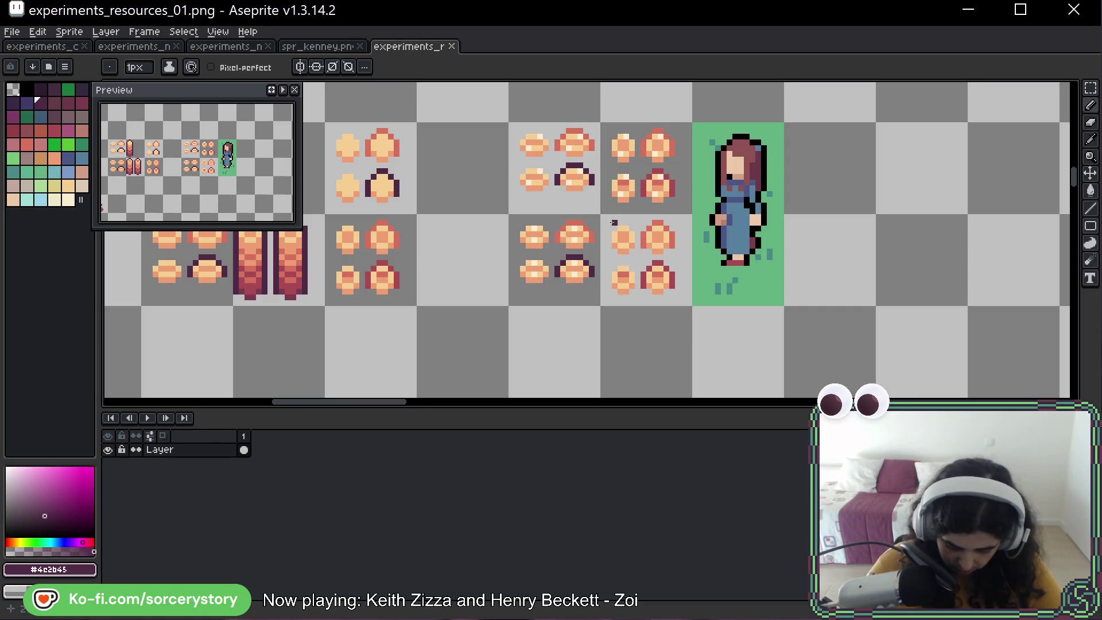
mouse_move(671, 113)
mouse_down()
mouse_move(711, 356)
mouse_move(631, 97)
mouse_up()
key(ctrl+z)
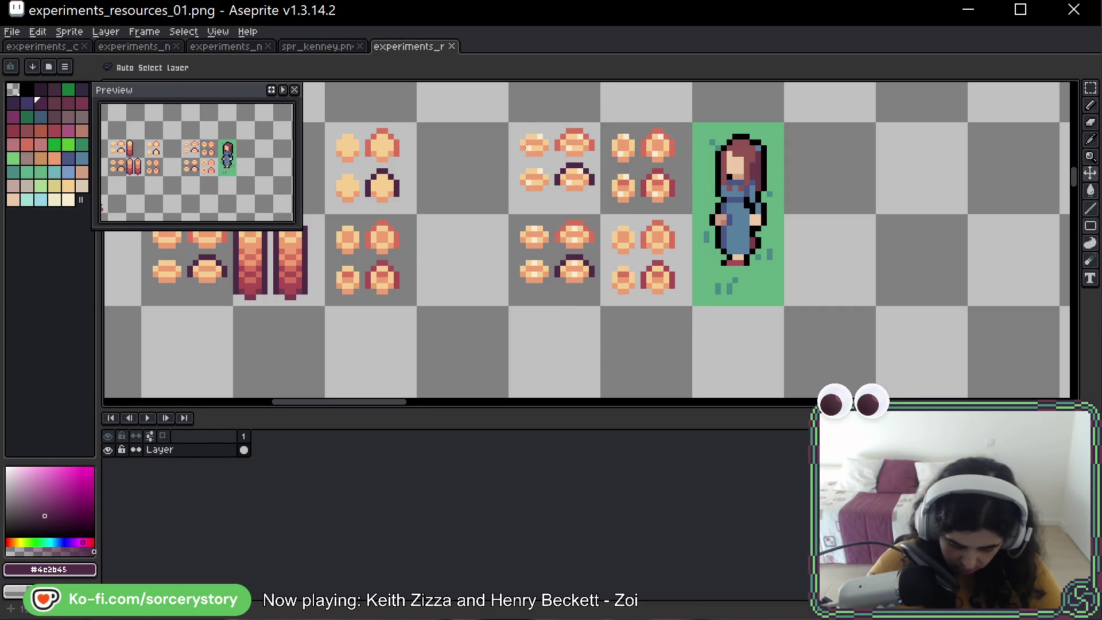
scroll(470, 203, down, 4)
mouse_move(470, 203)
mouse_down()
mouse_move(876, 239)
mouse_move(723, 269)
mouse_up()
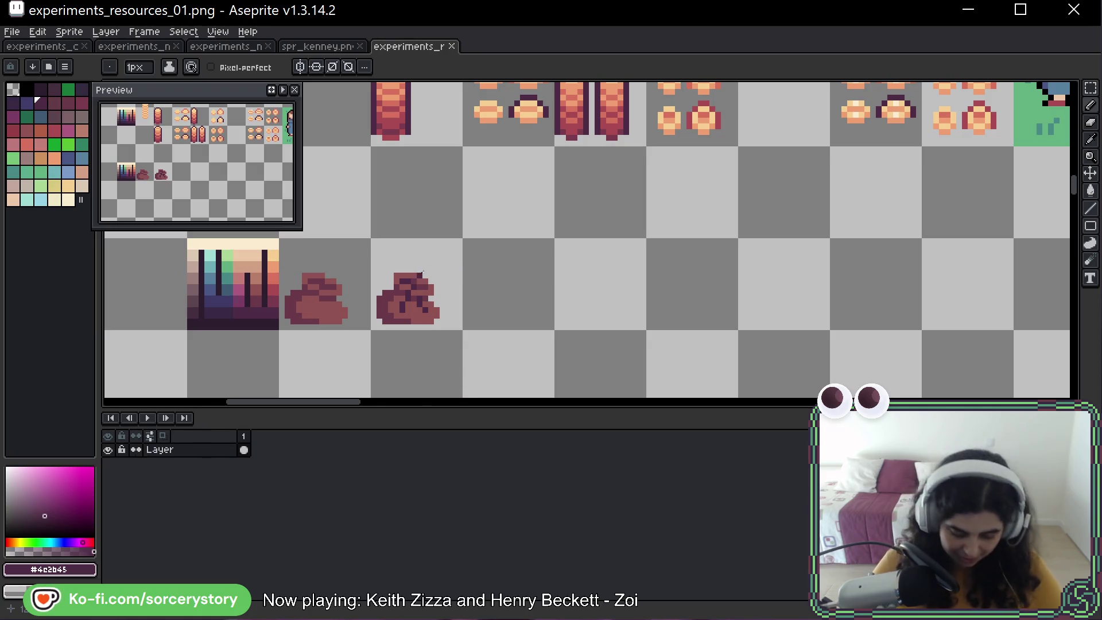
Copy the four-cookie cell one cell down with the Rectangular Marquee.
scroll(547, 202, up, 2)
scroll(534, 241, right, 2)
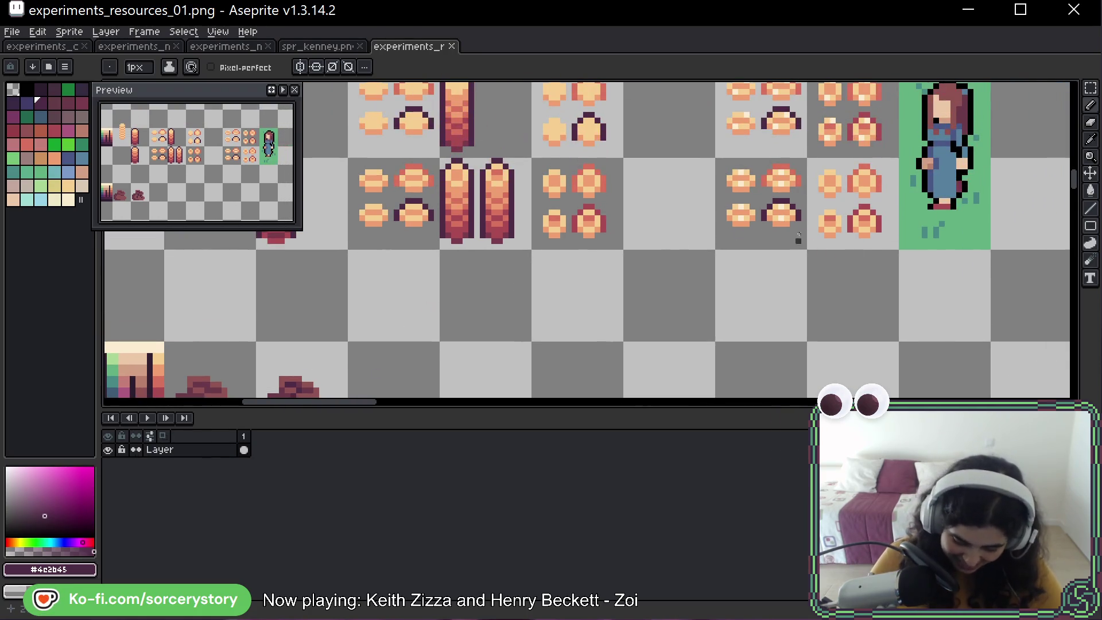
key(m)
scroll(604, 210, up, 1)
scroll(605, 211, right, 2)
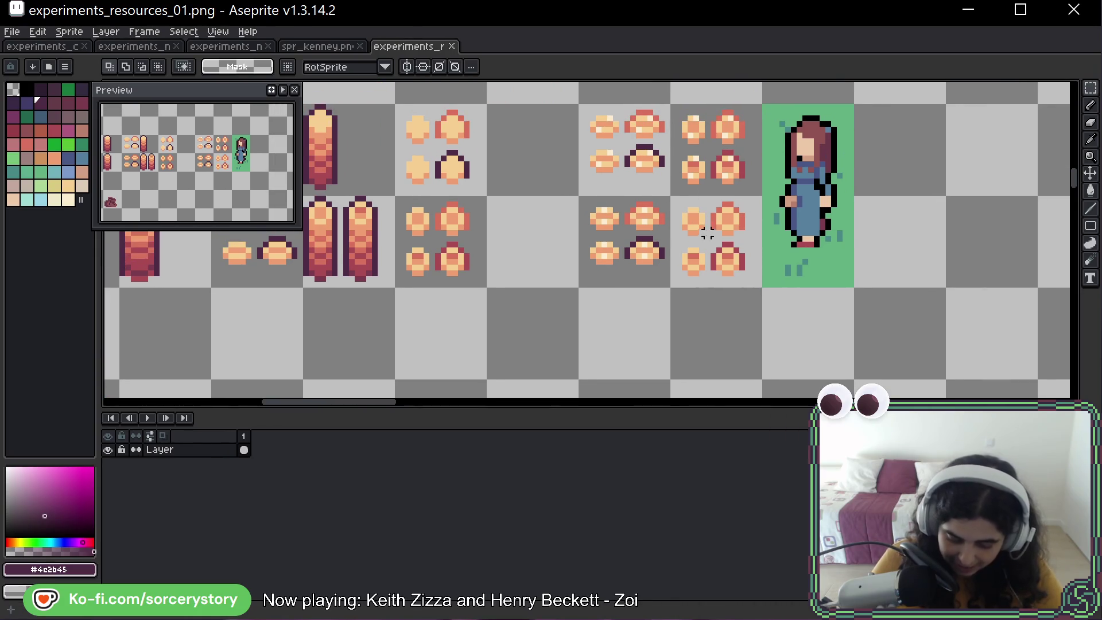
mouse_move(702, 222)
mouse_down()
mouse_move(747, 276)
mouse_move(712, 340)
mouse_up()
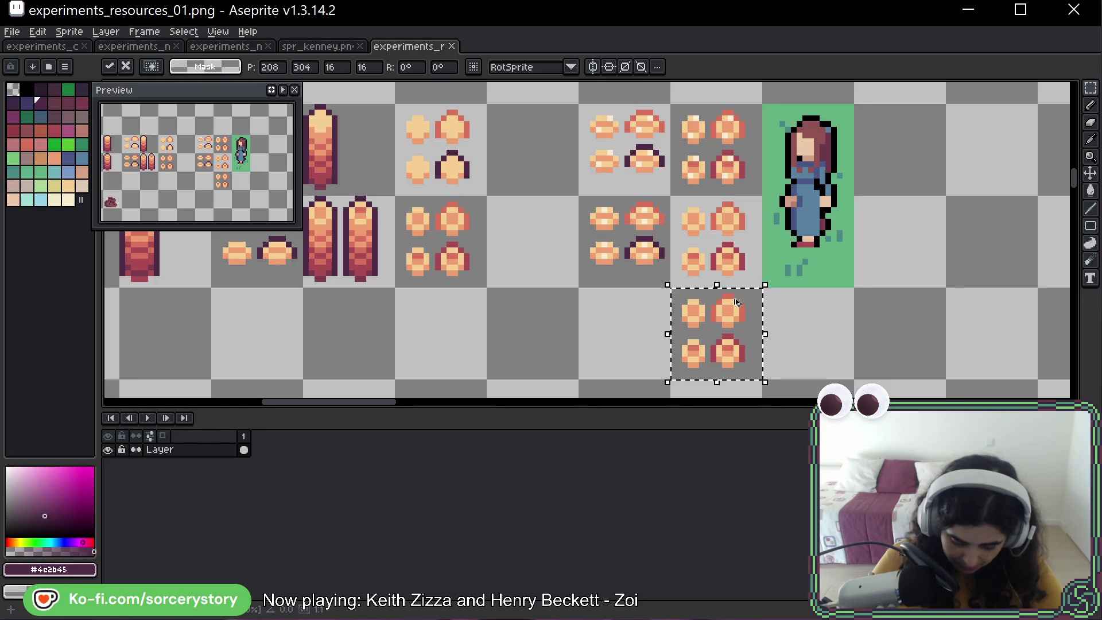
key(Return)
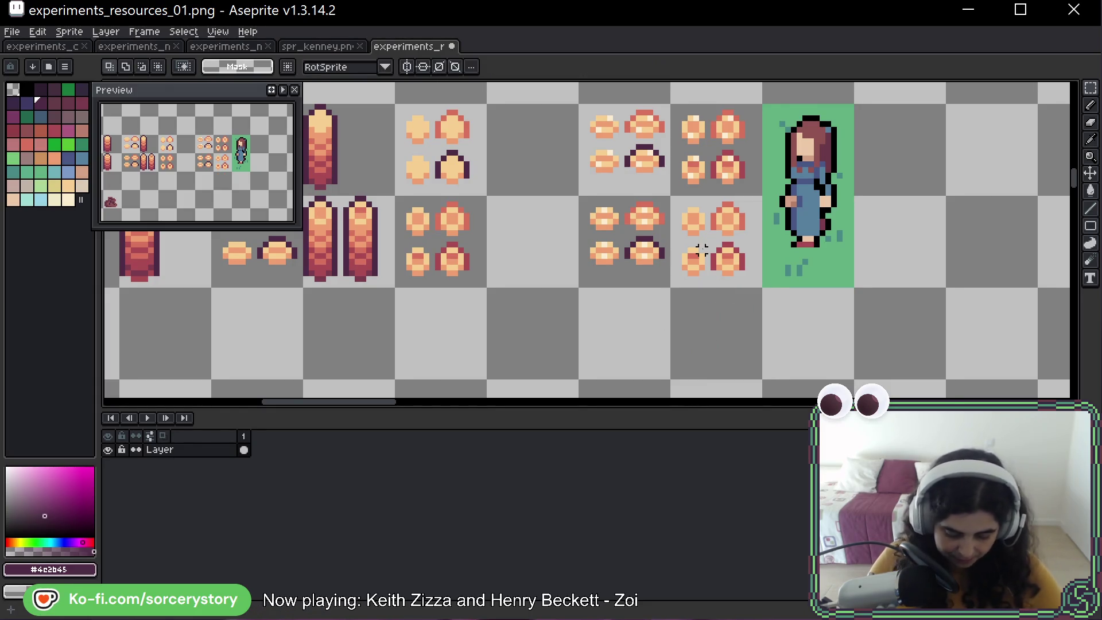
Move the right pair of cookies further right.
scroll(650, 229, up, 2)
scroll(622, 204, up, 2)
drag(588, 119, 691, 318)
drag(654, 262, 682, 261)
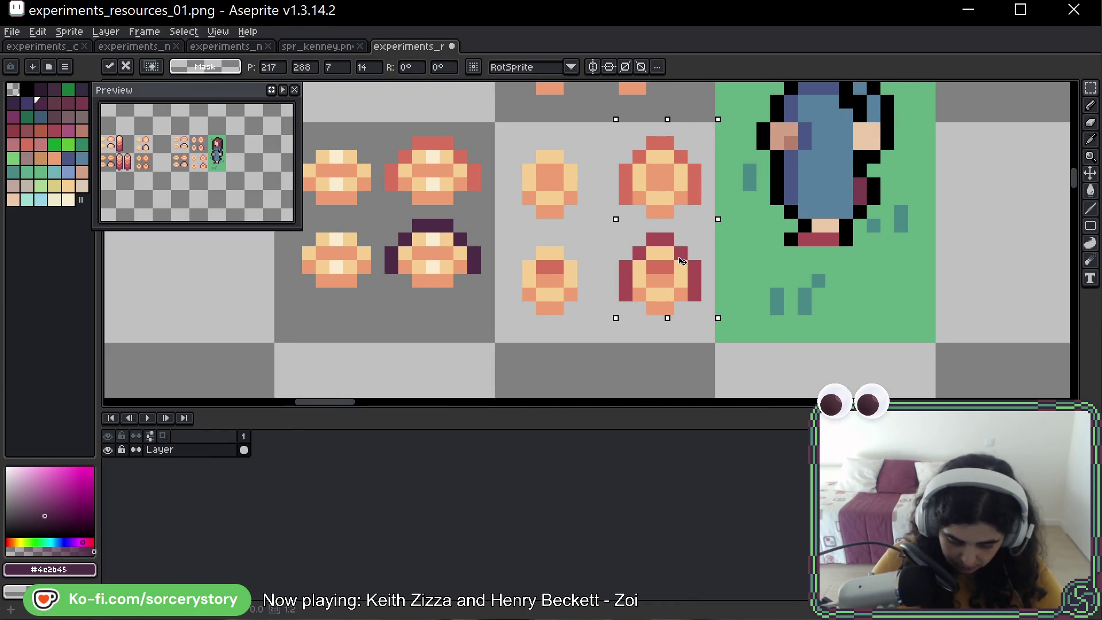
click(584, 156)
Move the bottom pair of cookies lower.
mouse_move(528, 239)
mouse_down()
mouse_move(615, 301)
mouse_move(696, 315)
mouse_up()
drag(574, 264, 574, 277)
click(570, 238)
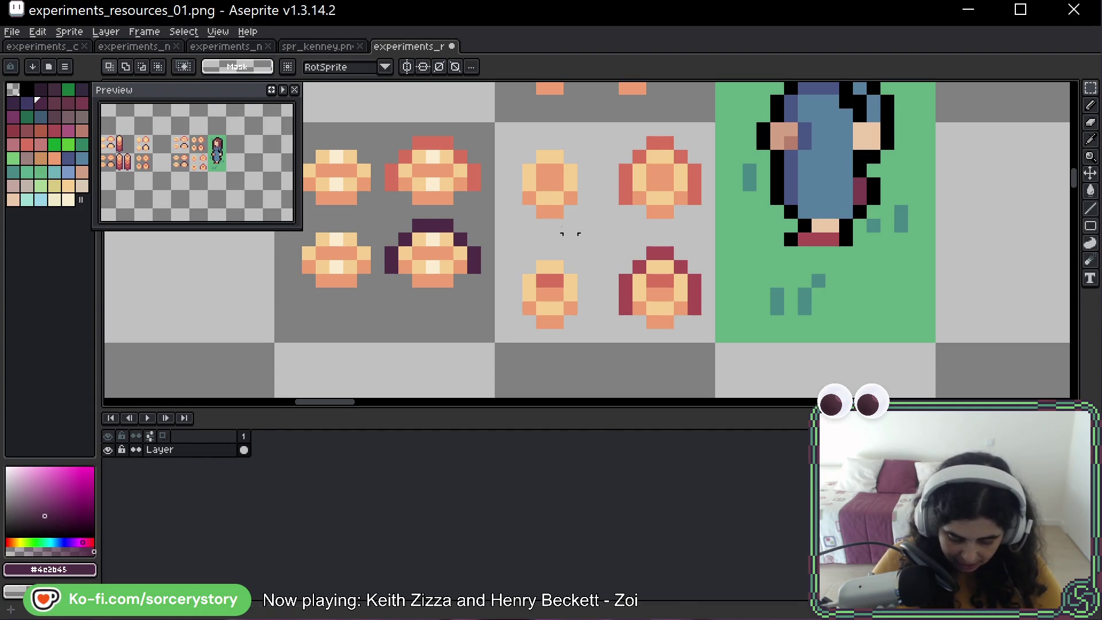
scroll(546, 201, up, 3)
Paint a cream #F7CF91 outer ring around the upper-left cookie with the Pencil.
key(b)
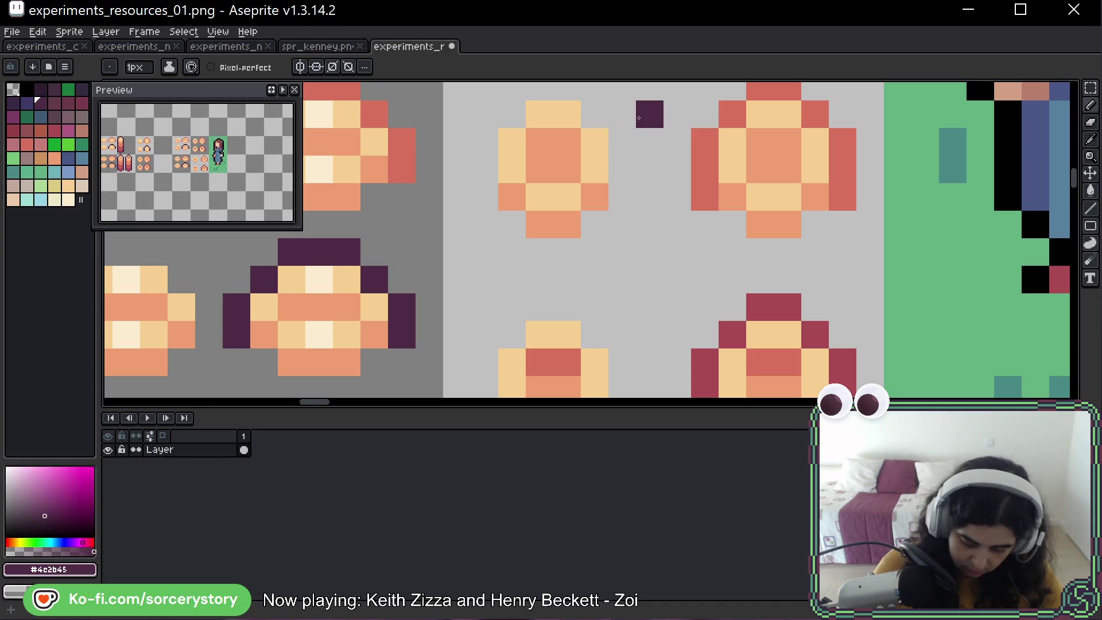
scroll(633, 115, up, 2)
alt+click(584, 153)
mouse_move(621, 182)
mouse_down()
mouse_move(622, 240)
mouse_move(591, 264)
mouse_move(539, 265)
mouse_move(566, 182)
mouse_move(594, 238)
mouse_move(512, 237)
mouse_move(543, 293)
mouse_move(590, 289)
mouse_move(623, 265)
mouse_move(566, 183)
mouse_move(577, 234)
mouse_up()
Sample orange #F09F71 from the right cookie and paint the band, undoing a stray pixel.
key(alt)
alt+click(732, 238)
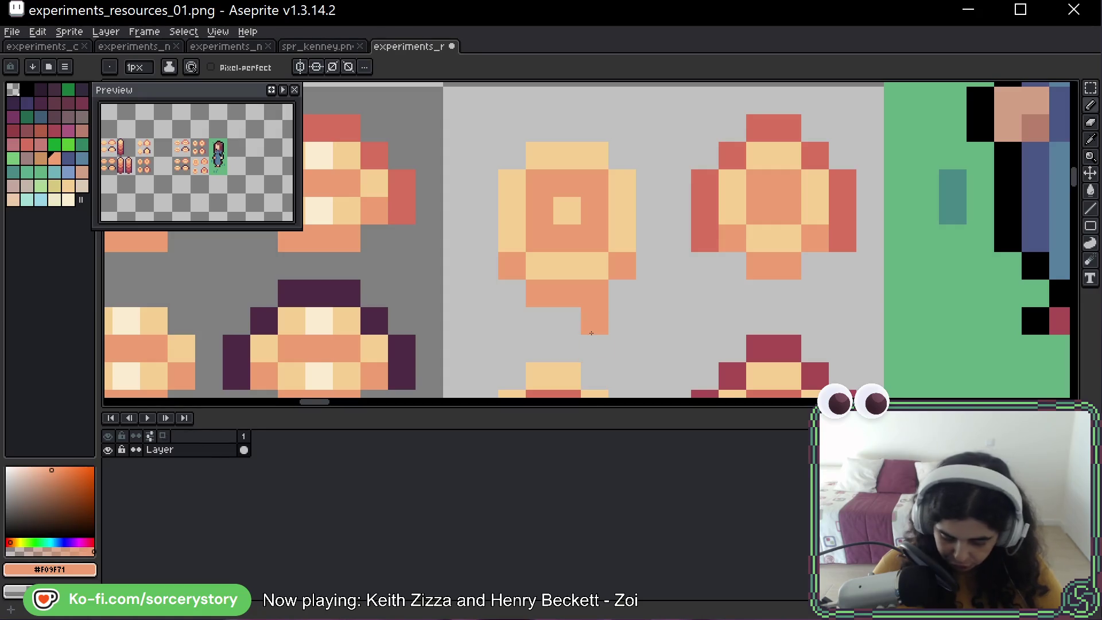
click(591, 333)
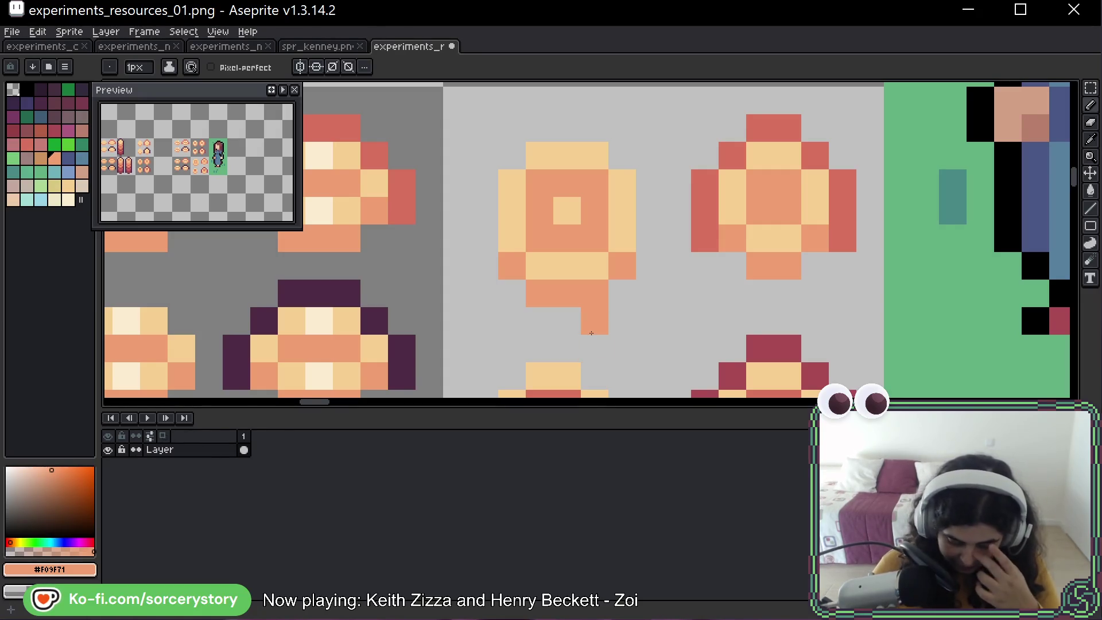
key(ctrl+z)
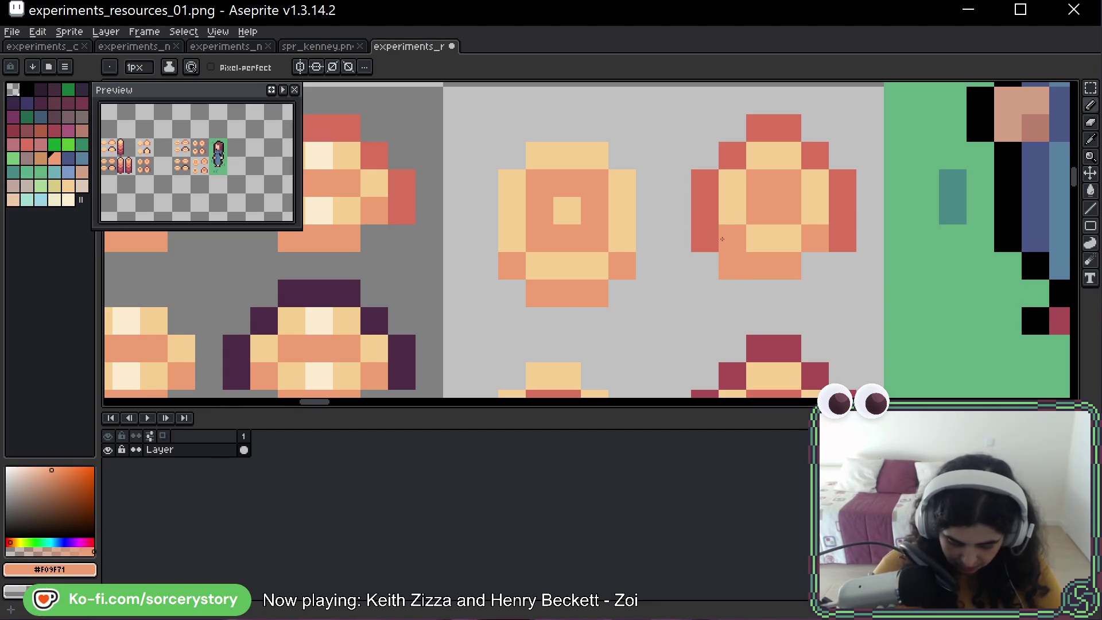
click(1090, 88)
Scroll to the light-grey crumb tile and test-select one ring sprite, then deselect.
scroll(922, 246, down, 1)
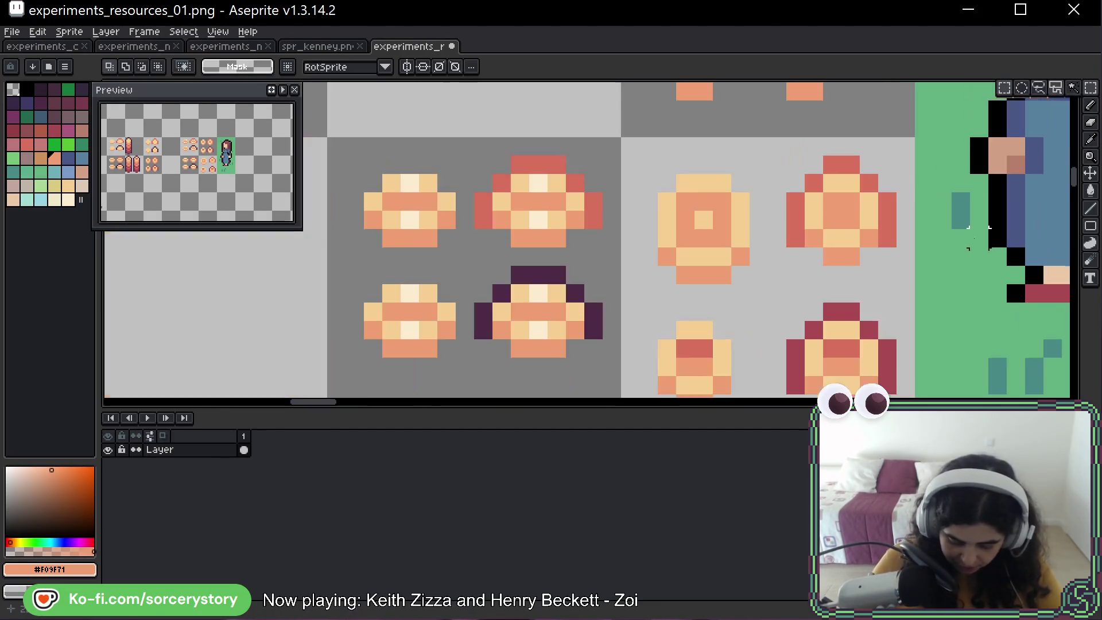
scroll(599, 251, up, 1)
scroll(598, 250, down, 3)
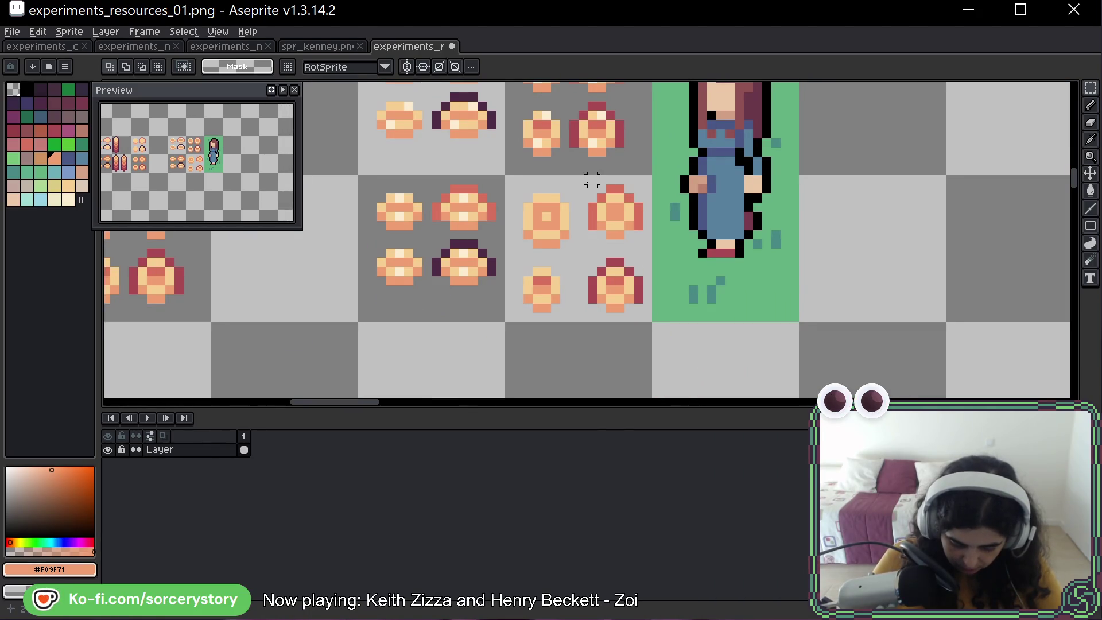
scroll(591, 179, down, 3)
scroll(629, 259, down, 1)
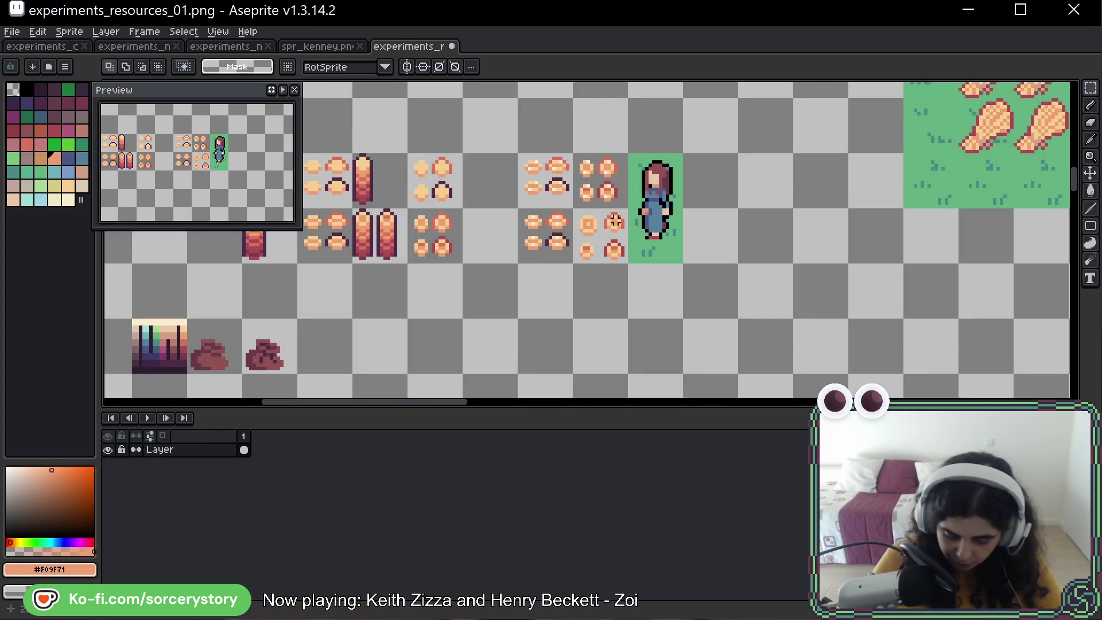
scroll(541, 216, up, 4)
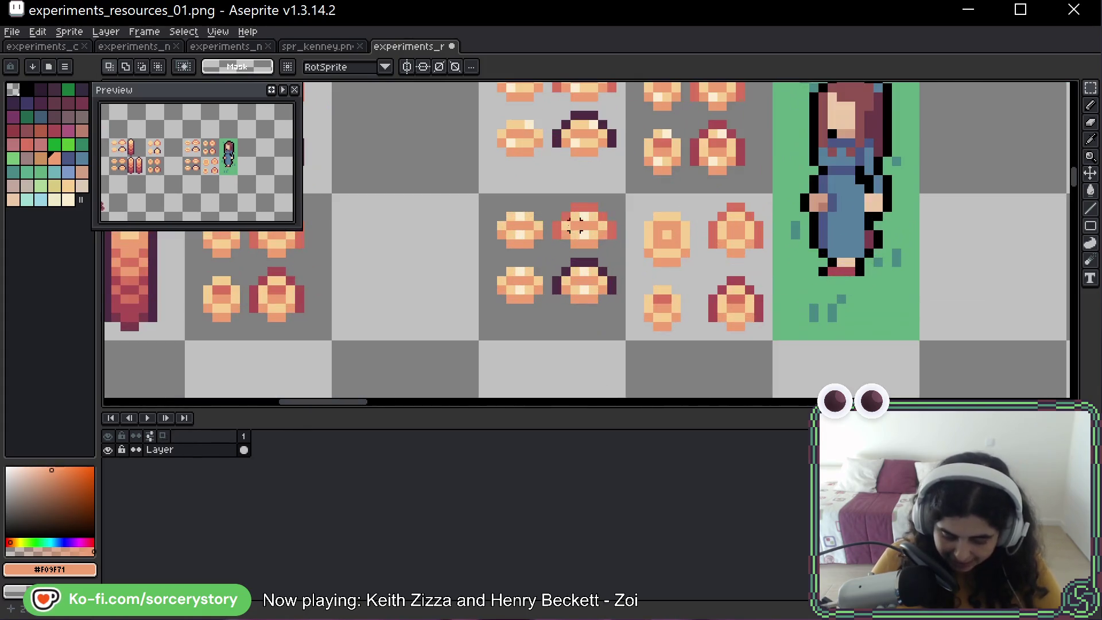
drag(554, 205, 619, 251)
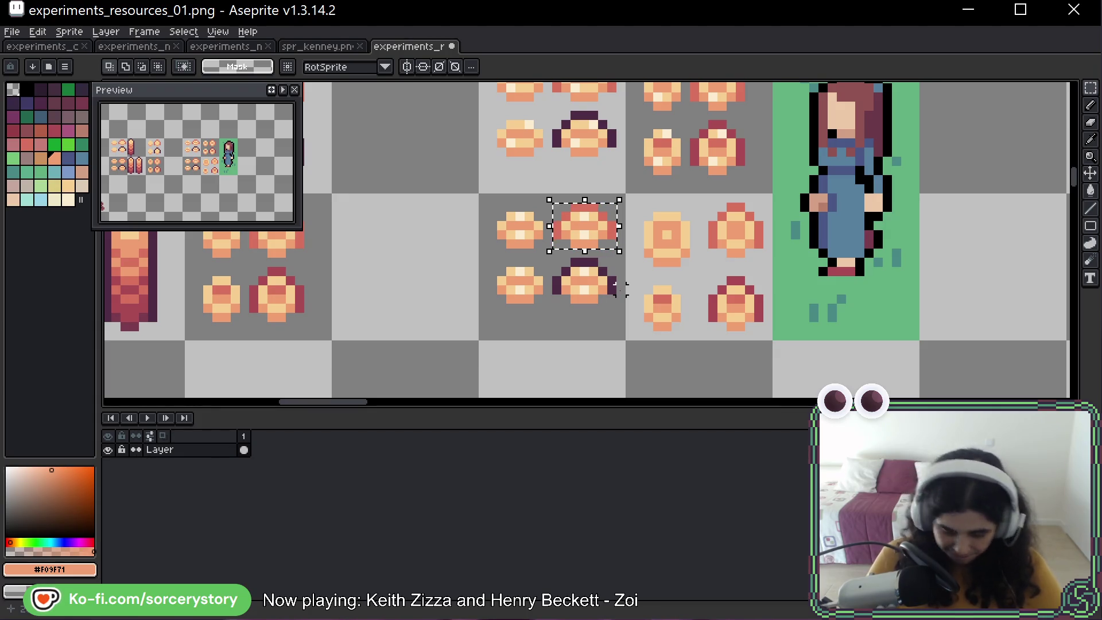
key(ctrl+d)
Delete the right-hand ring sprite and the two lower ring sprites.
scroll(701, 262, right, 2)
scroll(614, 247, up, 3)
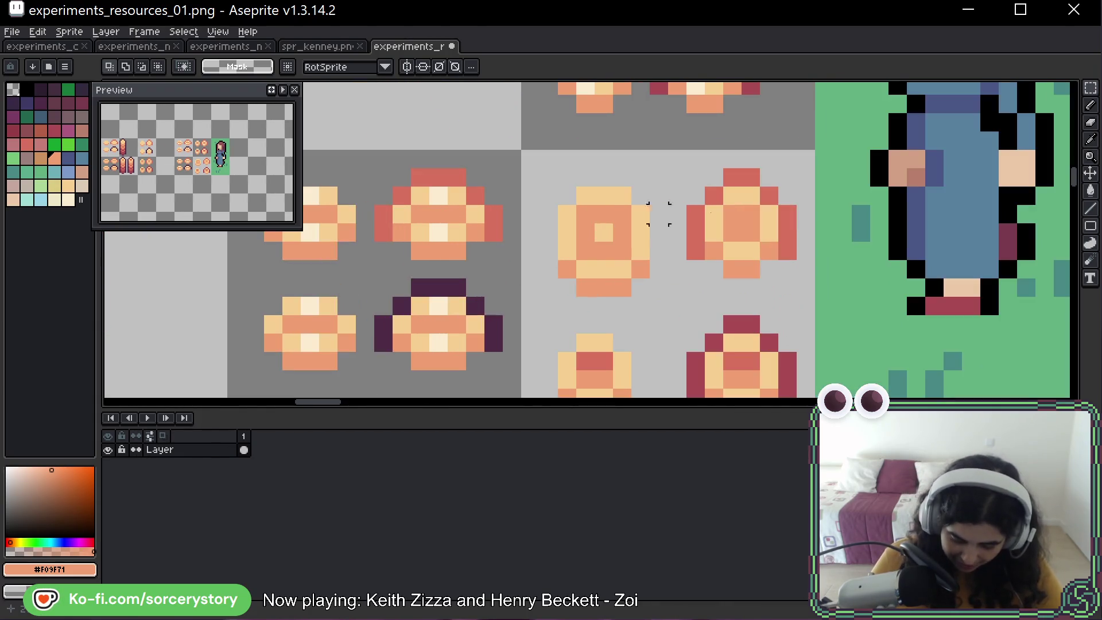
mouse_move(683, 167)
mouse_down()
mouse_move(742, 281)
mouse_move(798, 283)
mouse_up()
key(Delete)
scroll(712, 232, down, 3)
drag(518, 241, 761, 356)
key(Delete)
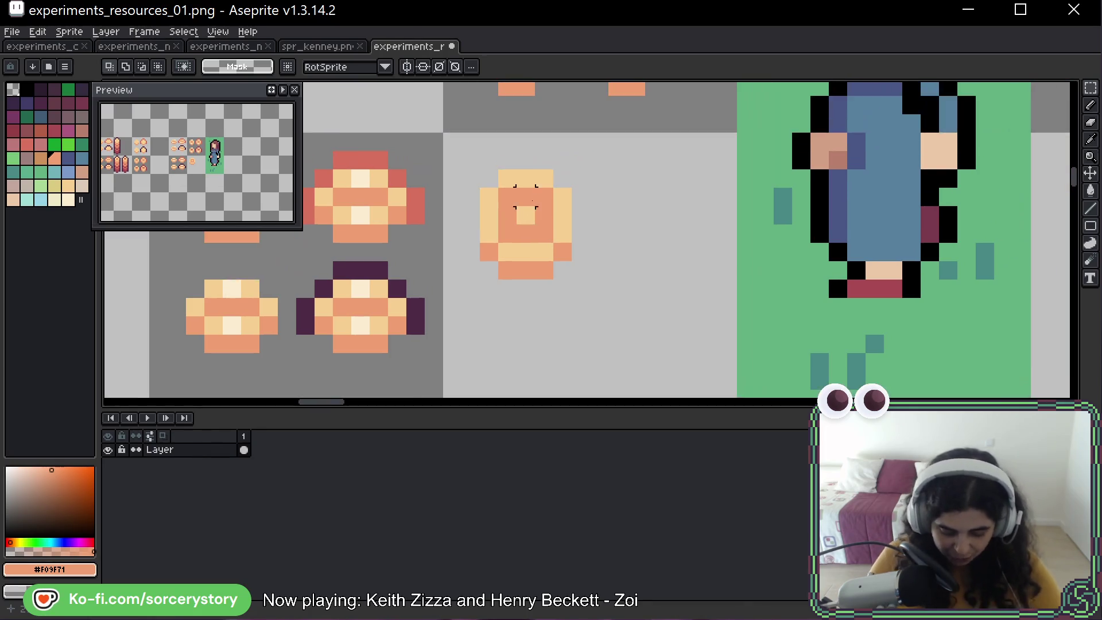
Place a copy of the remaining ring to its right.
click(485, 177)
key(ctrl+z)
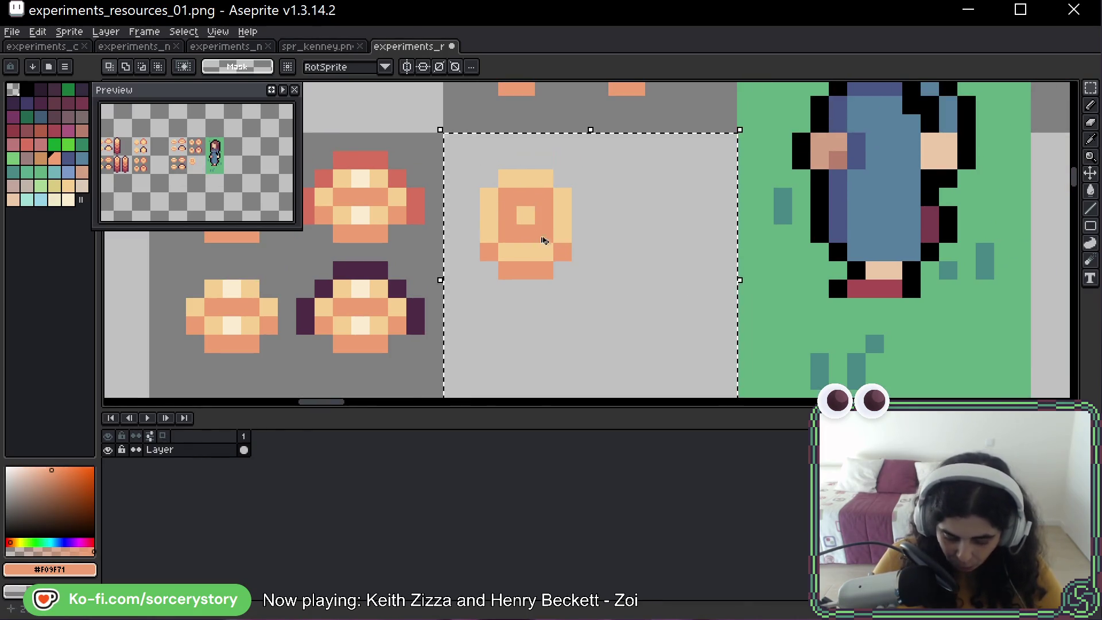
mouse_move(521, 216)
mouse_down()
mouse_move(675, 233)
mouse_move(660, 201)
mouse_move(662, 215)
mouse_up()
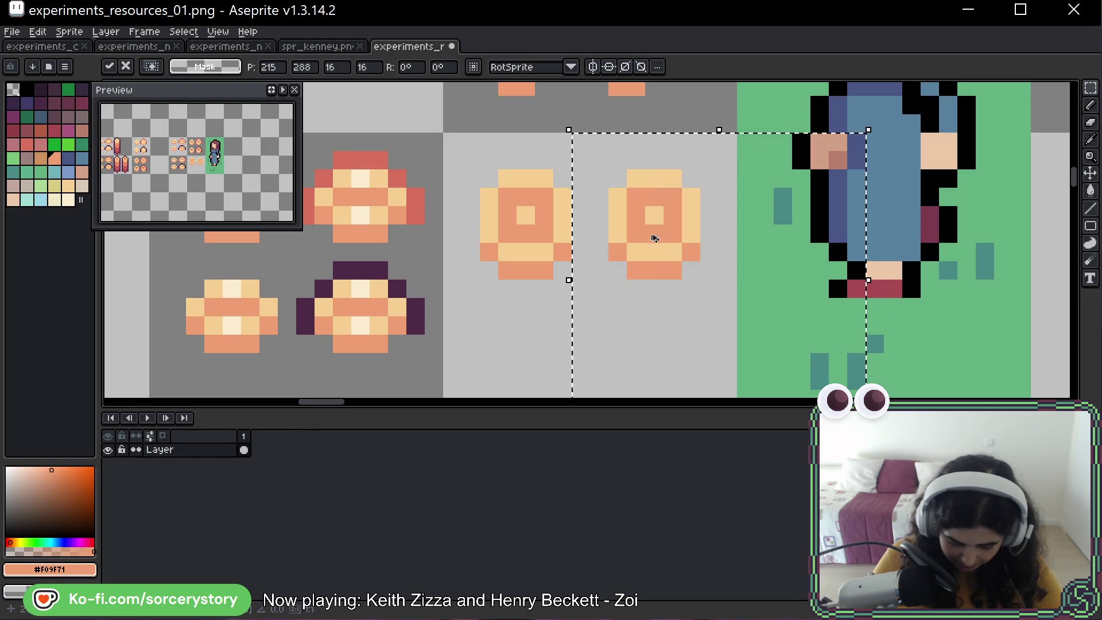
click(482, 209)
Duplicate the top row of two rings into the row below.
mouse_move(478, 168)
mouse_down()
mouse_move(696, 276)
mouse_move(753, 286)
mouse_up()
mouse_move(659, 229)
mouse_down()
mouse_move(647, 180)
mouse_move(652, 253)
mouse_move(653, 233)
mouse_up()
scroll(660, 229, down, 5)
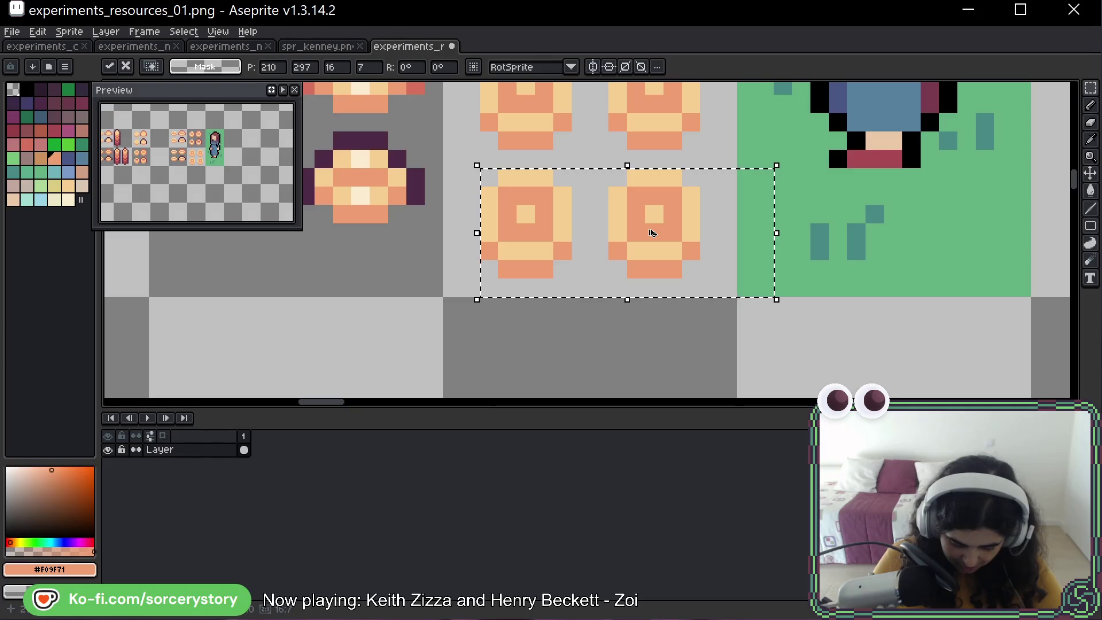
mouse_move(664, 118)
mouse_down()
mouse_move(664, 266)
mouse_move(664, 177)
mouse_move(672, 254)
mouse_up()
mouse_move(480, 165)
mouse_down()
mouse_move(580, 290)
mouse_move(597, 269)
mouse_move(612, 179)
mouse_up()
key(Return)
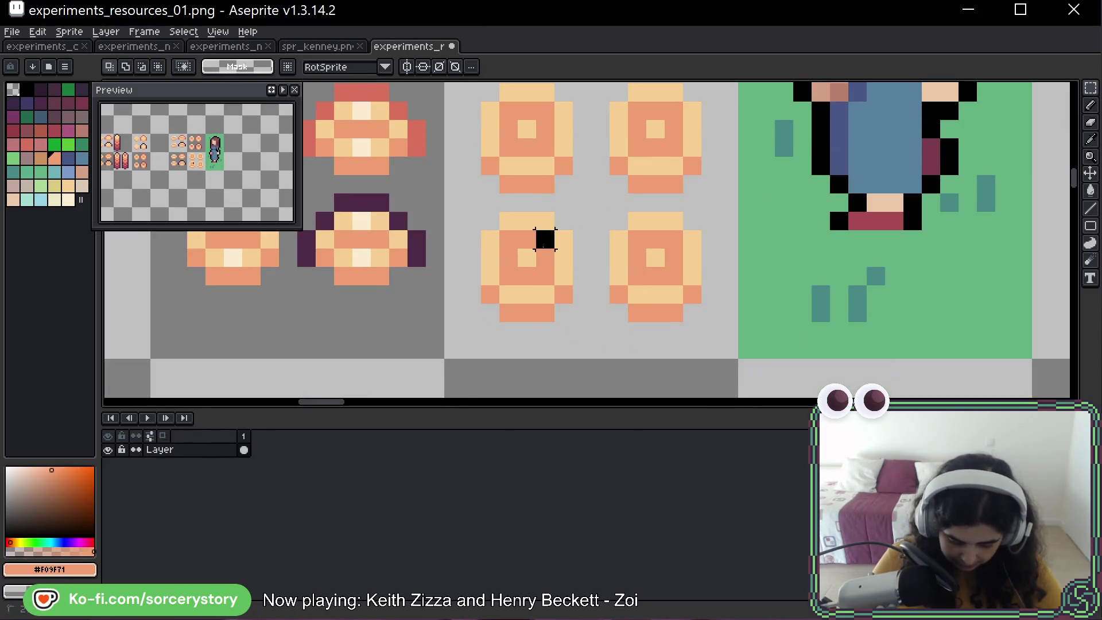
Nudge the lower pair of rings down one pixel.
drag(482, 214, 706, 317)
key(Down)
key(Return)
drag(600, 183, 588, 197)
Outline the lower-right ring in dark purple and the top-right ring in red.
key(b)
alt+click(409, 274)
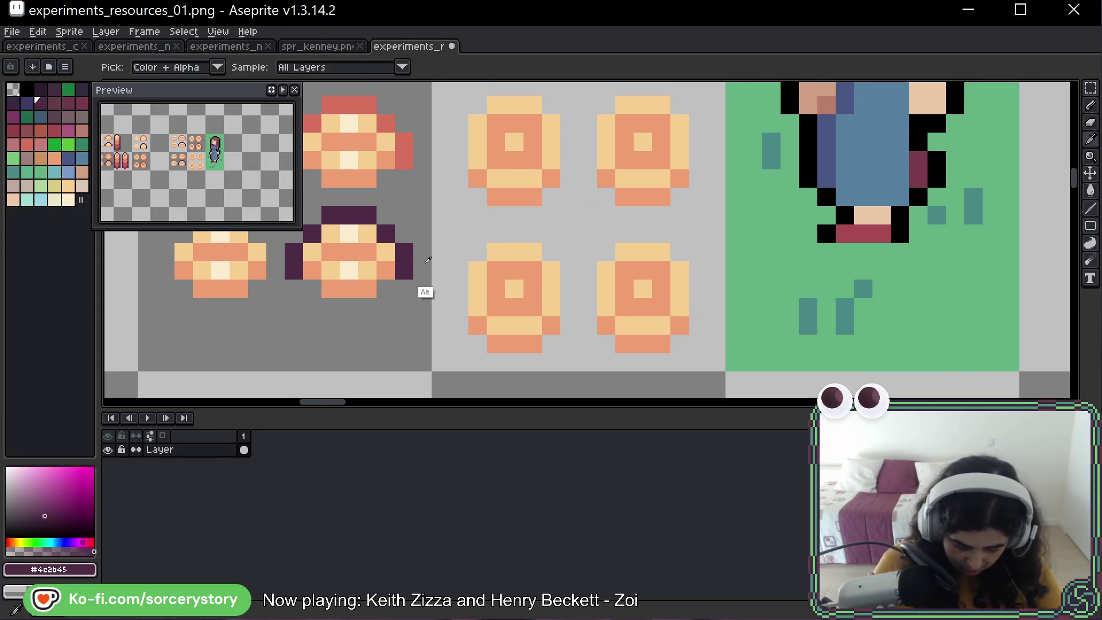
mouse_move(588, 325)
mouse_down()
mouse_move(589, 272)
mouse_move(648, 233)
mouse_move(680, 248)
mouse_move(698, 327)
mouse_up()
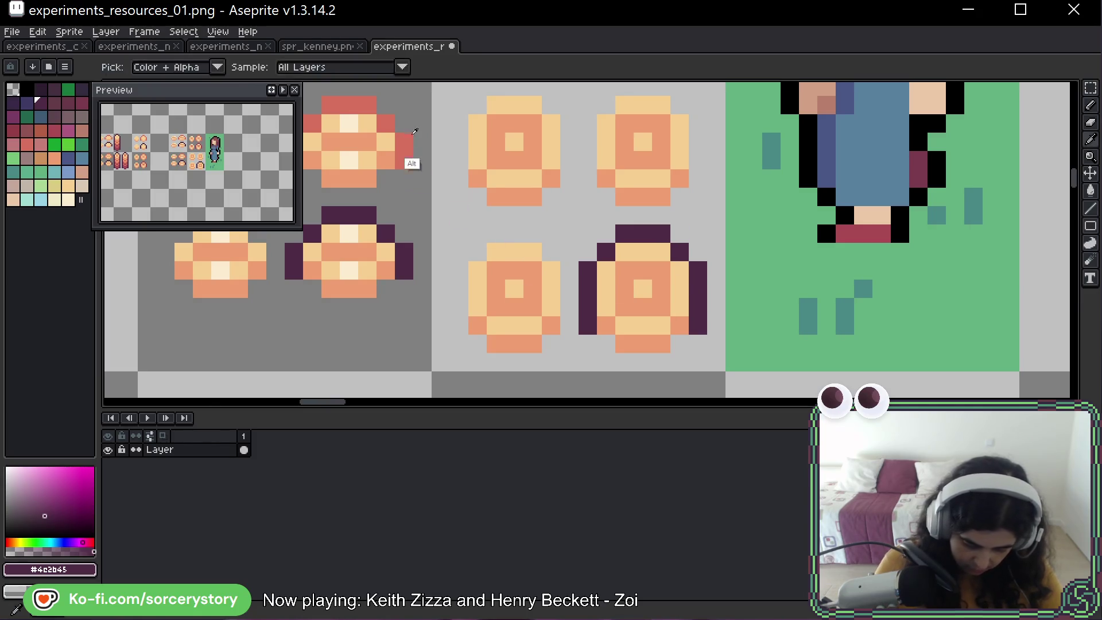
alt+click(408, 155)
click(588, 178)
mouse_move(588, 177)
mouse_down()
mouse_move(607, 104)
mouse_move(626, 88)
mouse_move(661, 87)
mouse_move(697, 121)
mouse_move(693, 183)
mouse_up()
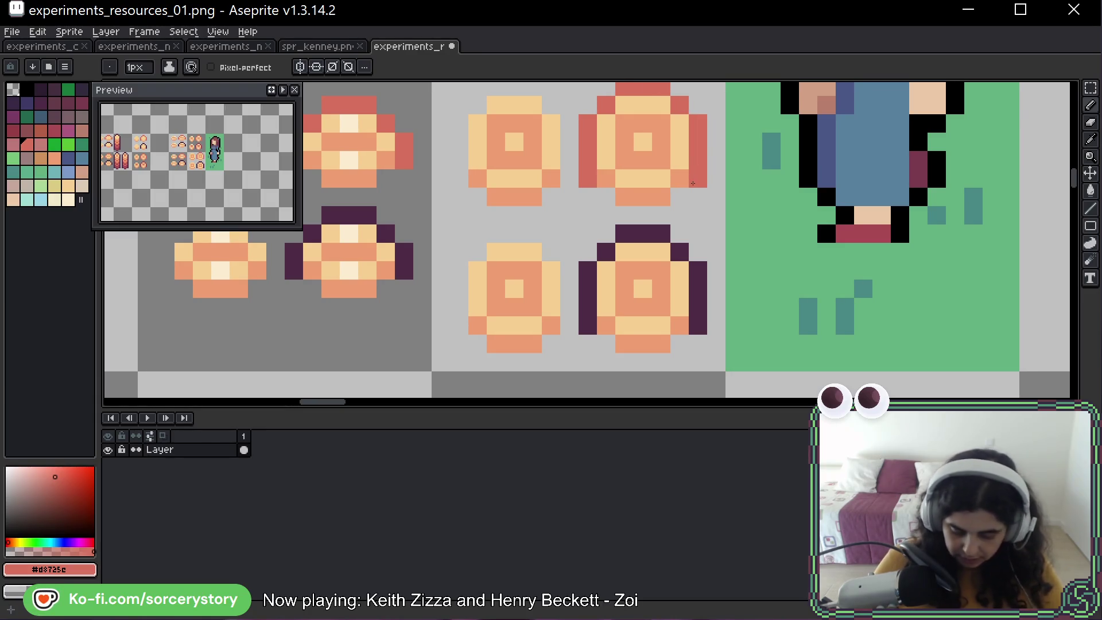
Move the green character tile one tile to the right.
scroll(693, 183, down, 3)
scroll(693, 183, right, 2)
key(m)
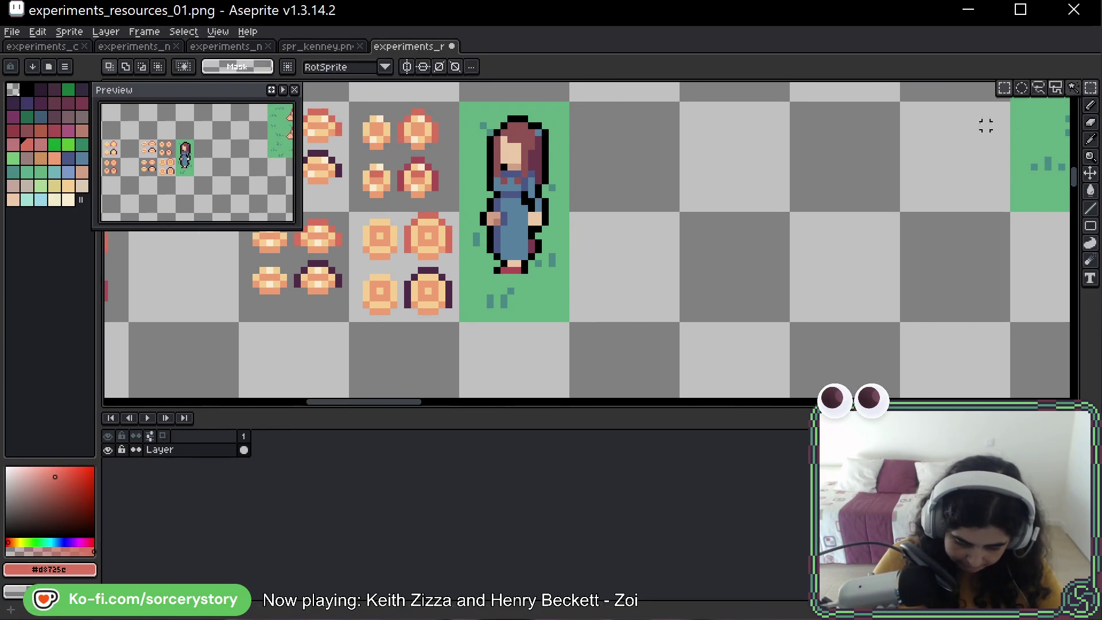
scroll(586, 241, left, 5)
drag(692, 112, 795, 324)
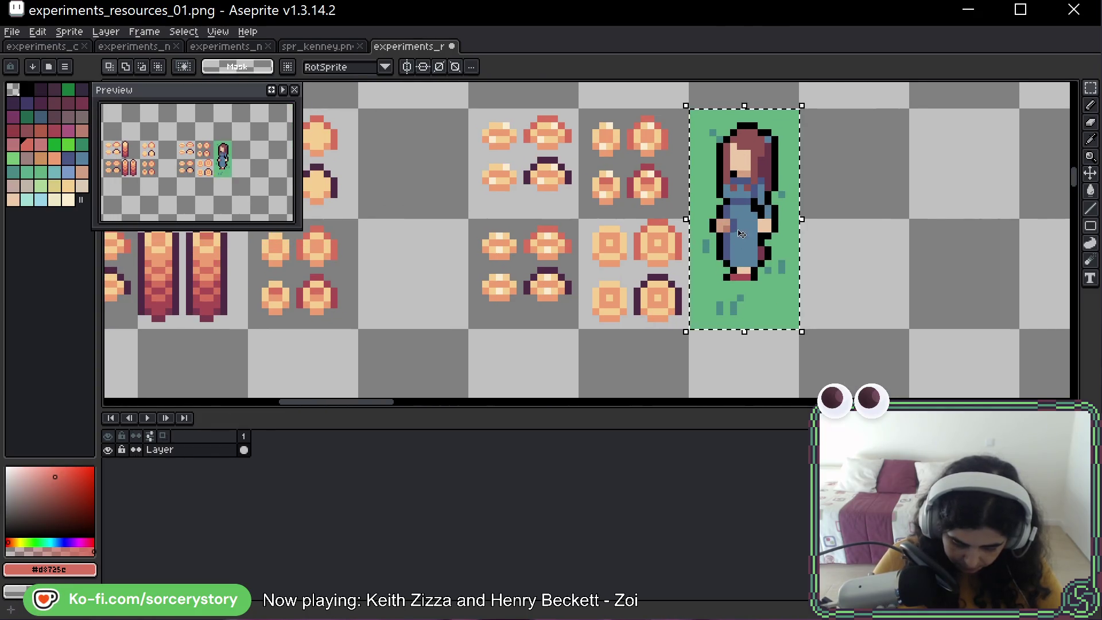
drag(742, 198, 853, 198)
Copy the ring tile into the empty tile beside it.
click(643, 263)
drag(643, 263, 731, 258)
scroll(725, 255, up, 4)
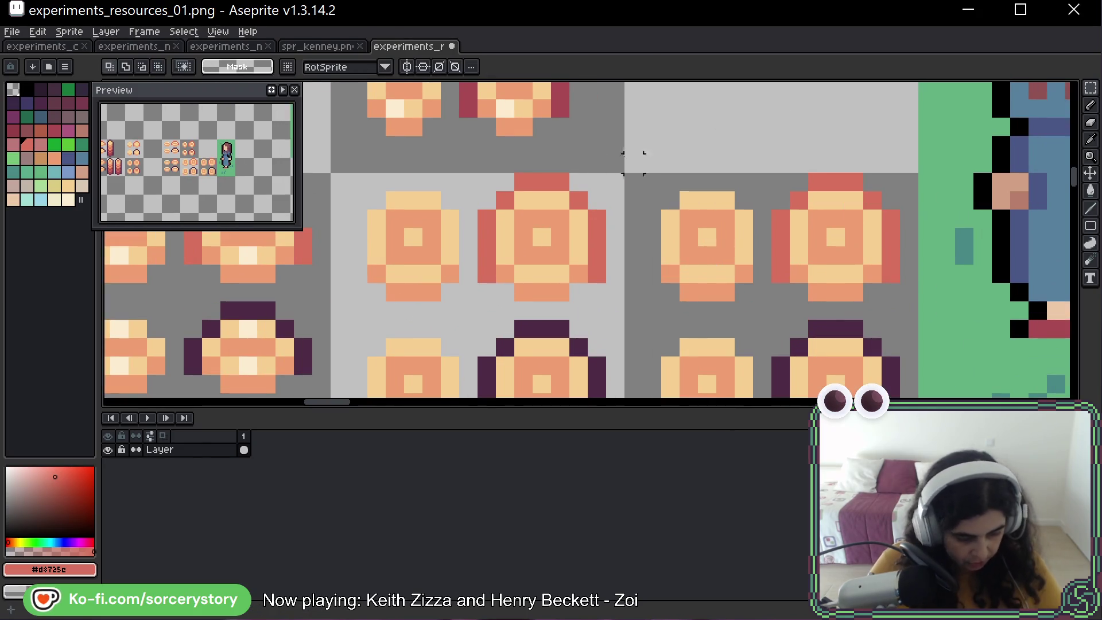
Add cream highlight pixels to the two left rings in both rows.
key(b)
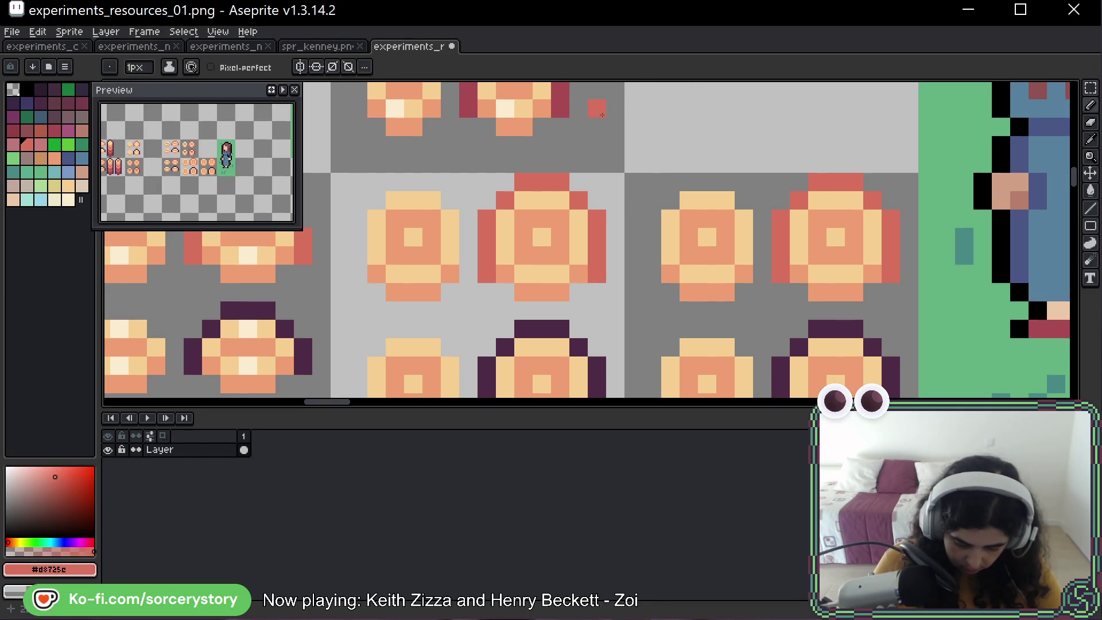
alt+click(505, 109)
click(430, 201)
click(395, 274)
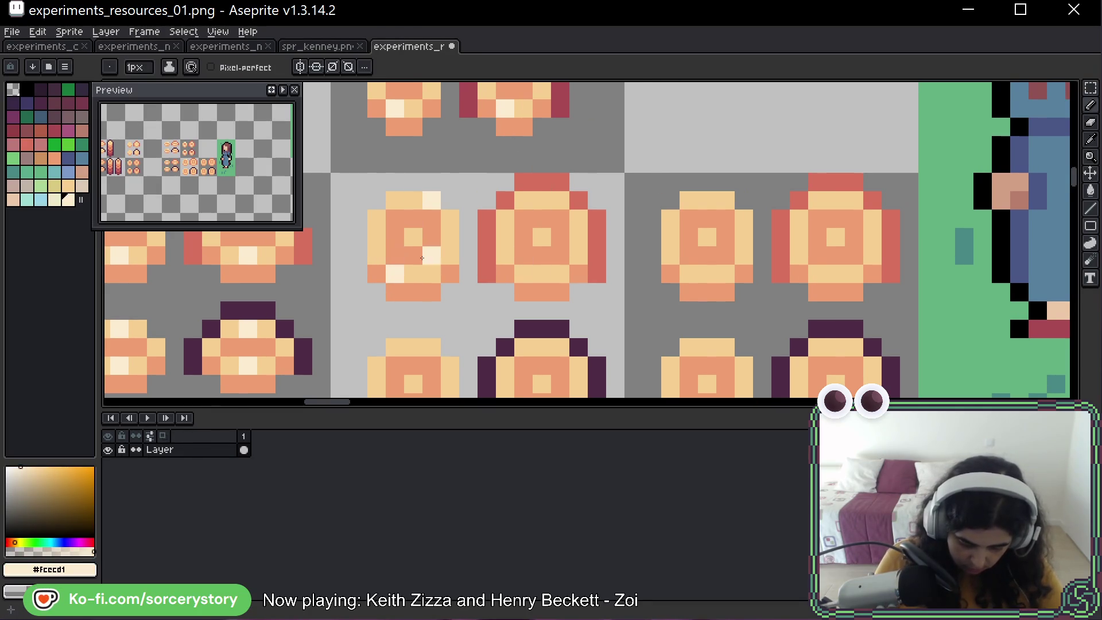
click(560, 200)
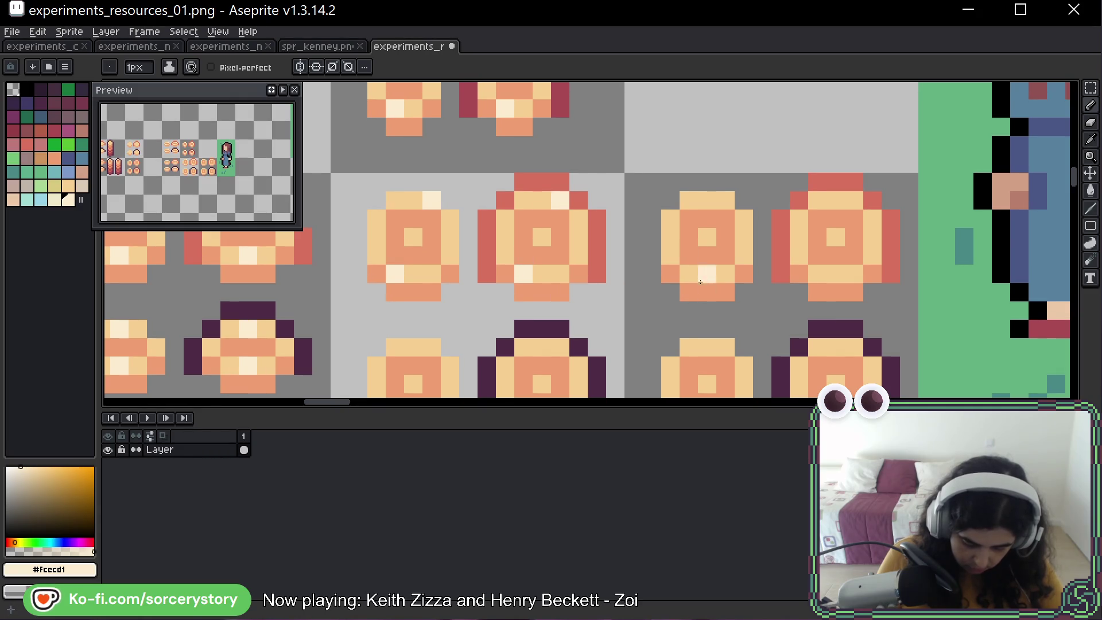
drag(707, 164, 721, 109)
click(575, 293)
click(546, 362)
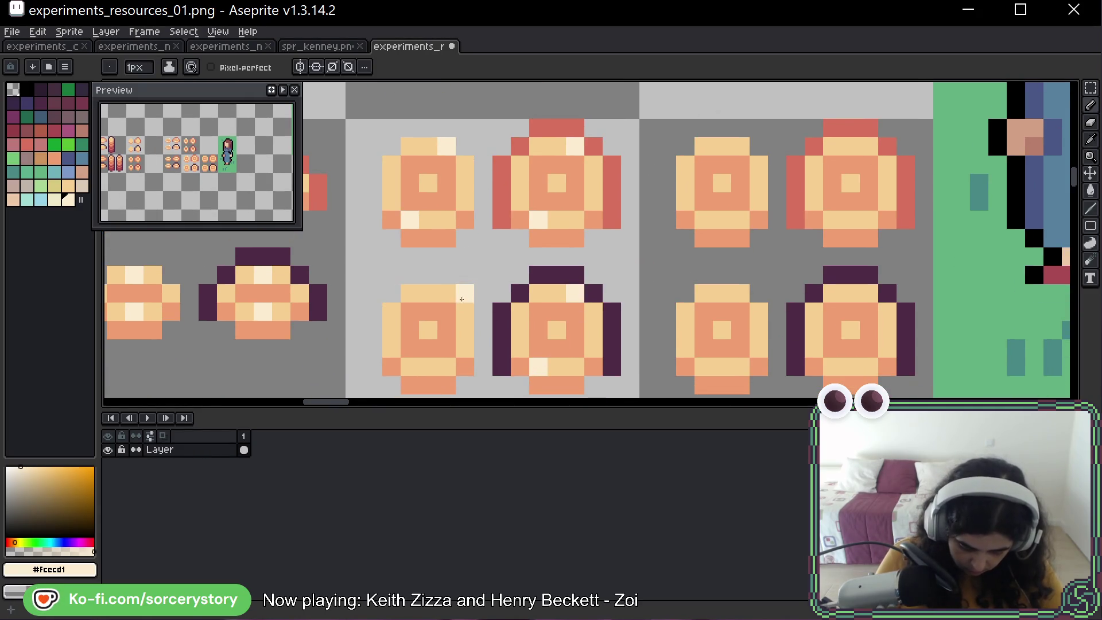
click(446, 293)
click(408, 362)
Add cream highlights to the third and right-hand rings, removing one stray pixel.
click(722, 147)
click(722, 220)
click(851, 146)
click(851, 219)
click(722, 293)
click(722, 366)
key(ctrl+z)
click(850, 293)
click(853, 361)
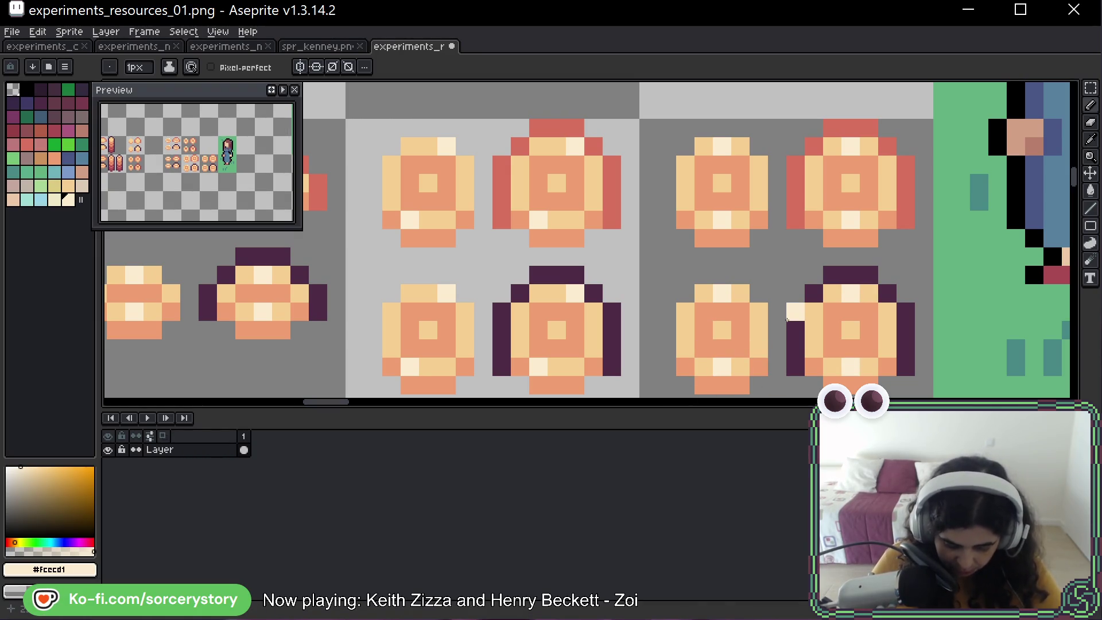
scroll(606, 278, right, 5)
scroll(607, 278, down, 5)
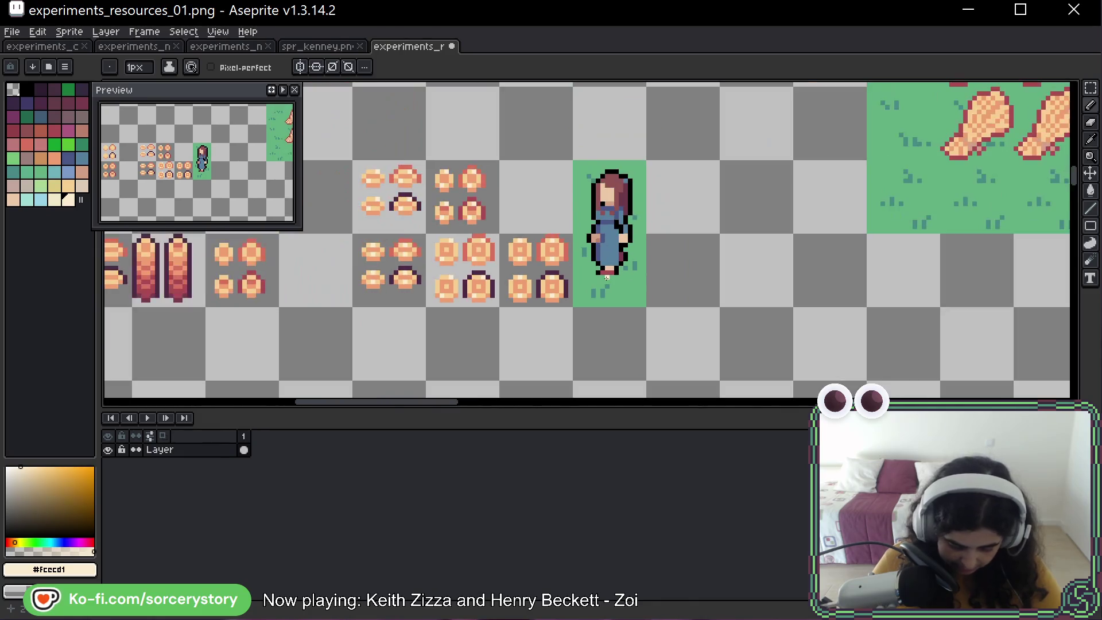
scroll(505, 264, up, 5)
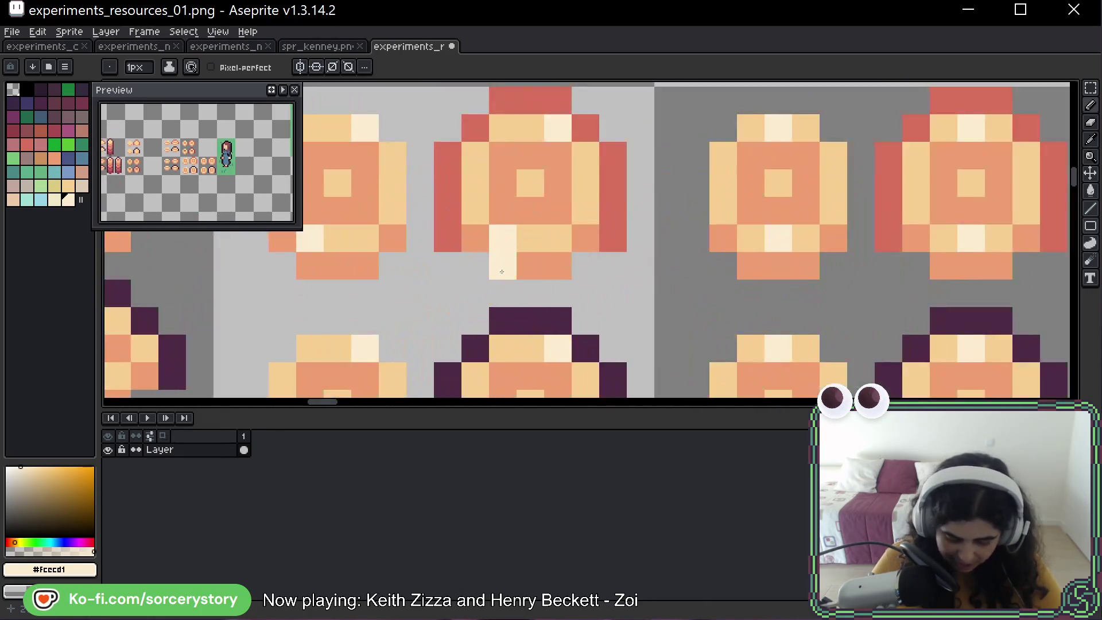
click(586, 155)
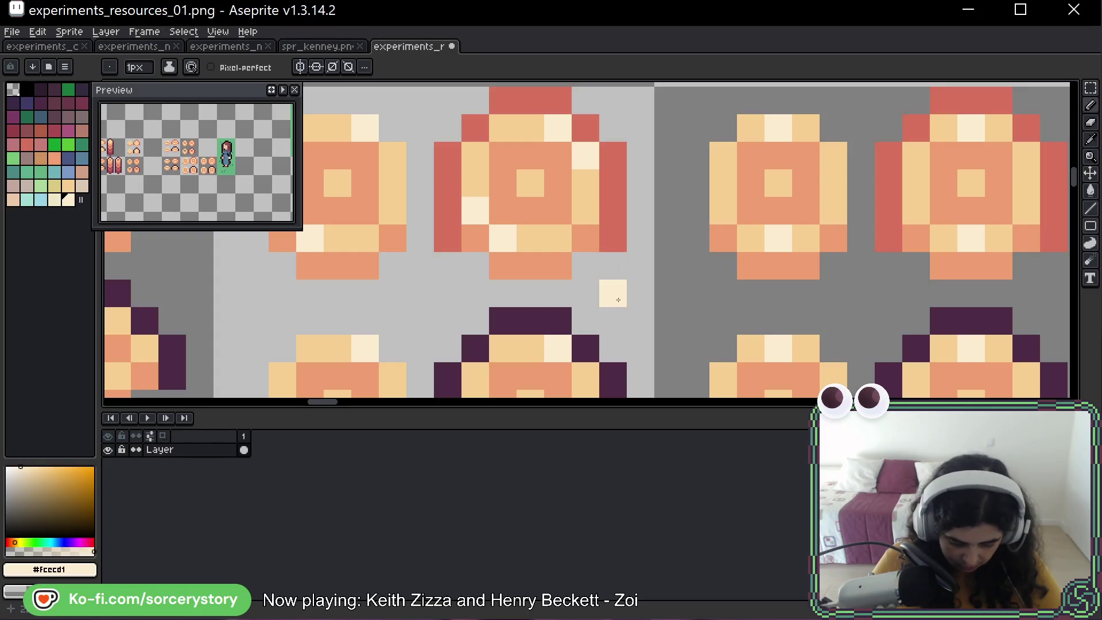
scroll(618, 300, down, 5)
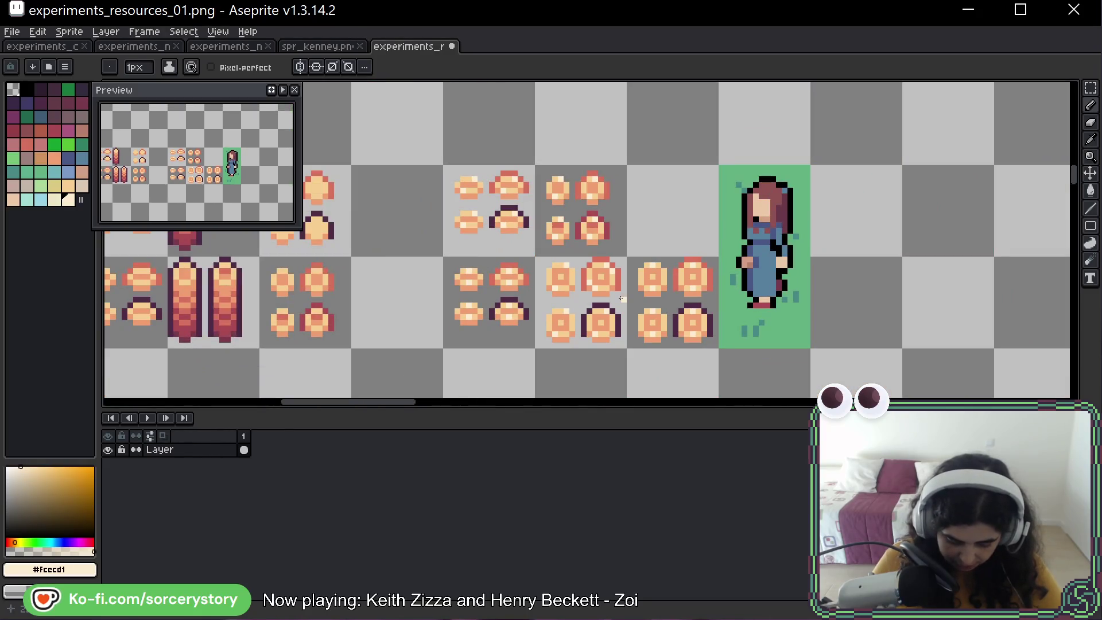
click(1090, 87)
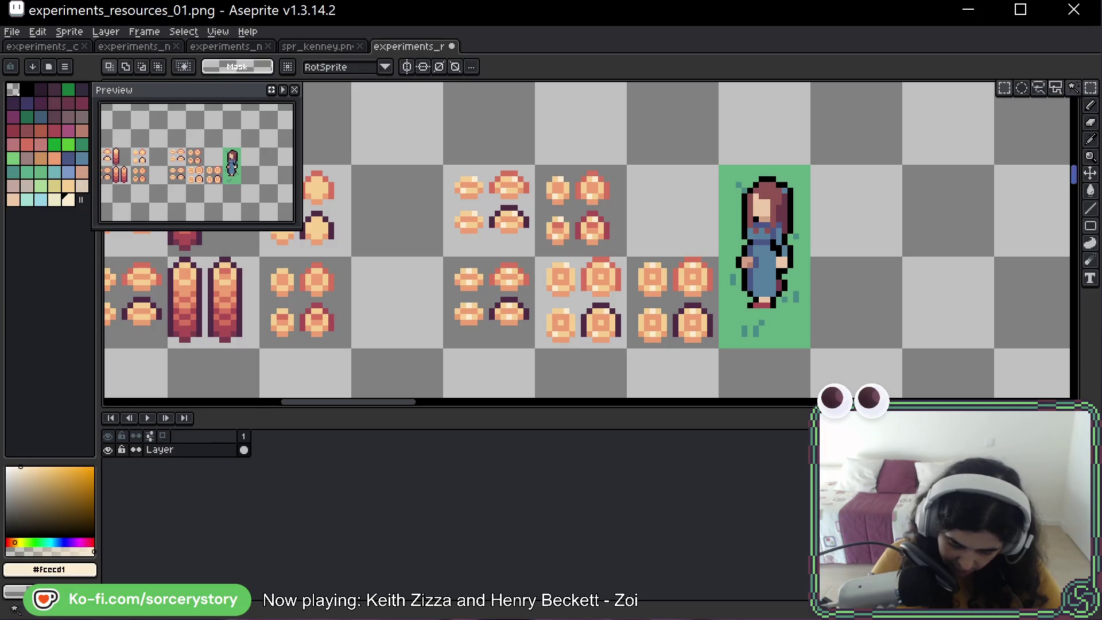
Move the right tile's rings below the left tile's rings to form one ring column.
scroll(544, 237, down, 3)
drag(544, 237, 614, 250)
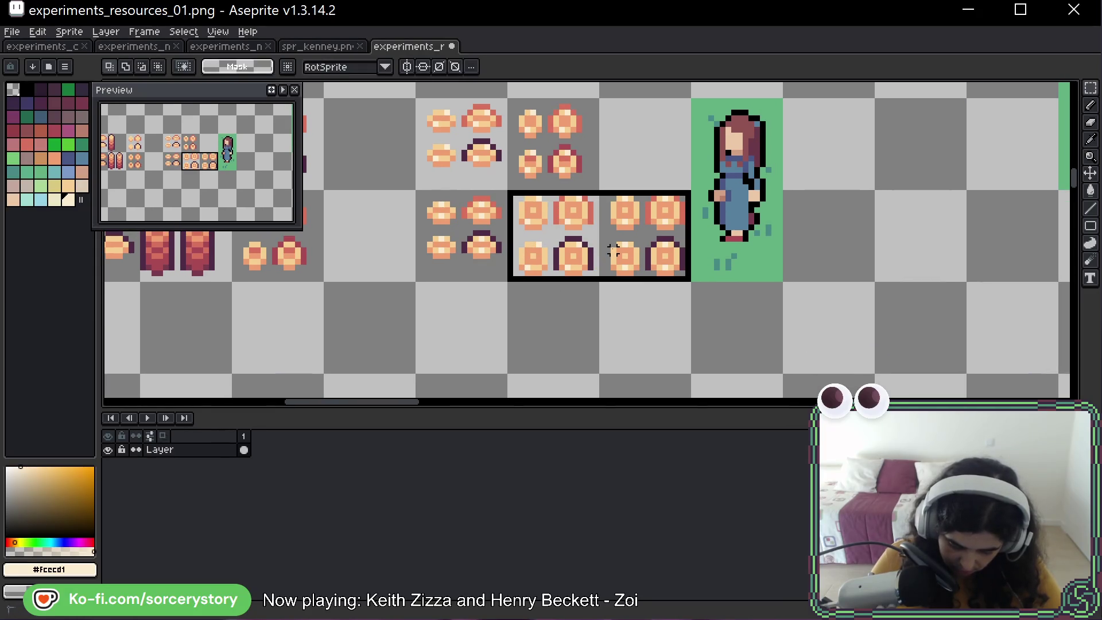
drag(617, 198, 683, 275)
drag(632, 235, 539, 327)
key(ctrl+d)
Move the character-on-grass tile one tile left, beside the ring column.
drag(739, 151, 746, 270)
drag(741, 229, 649, 230)
key(ctrl+d)
scroll(635, 199, down, 3)
scroll(577, 181, up, 2)
Copy the 2x2 ring block and paste a duplicate as a new ring tile.
drag(577, 181, 561, 325)
key(ctrl+c)
key(ctrl+v)
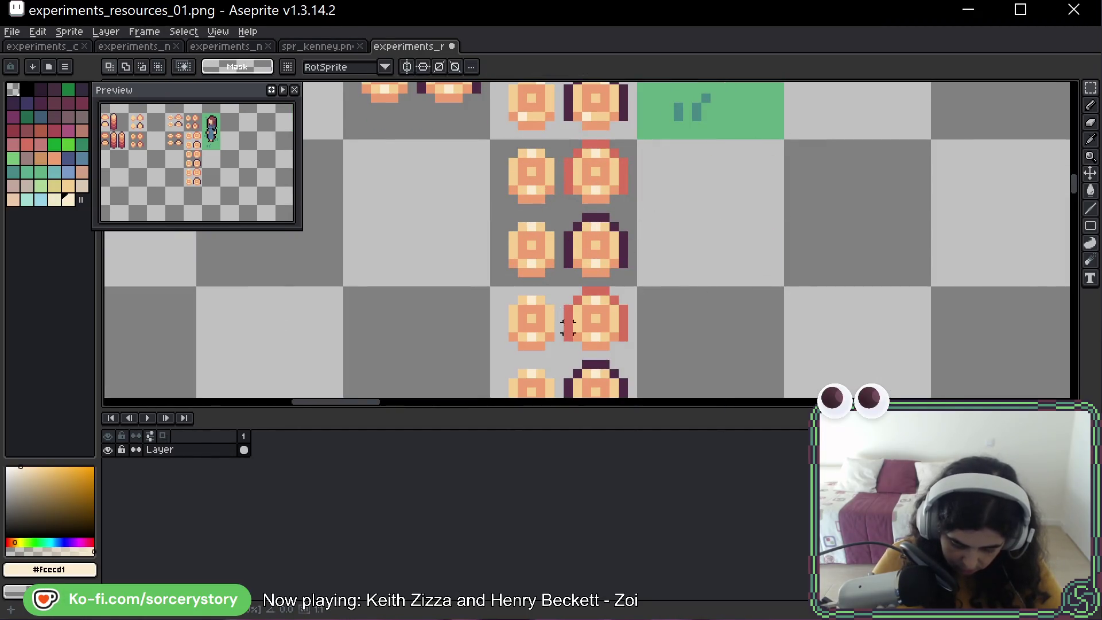
key(ctrl+d)
scroll(583, 364, up, 3)
scroll(553, 140, up, 1)
scroll(644, 239, down, 1)
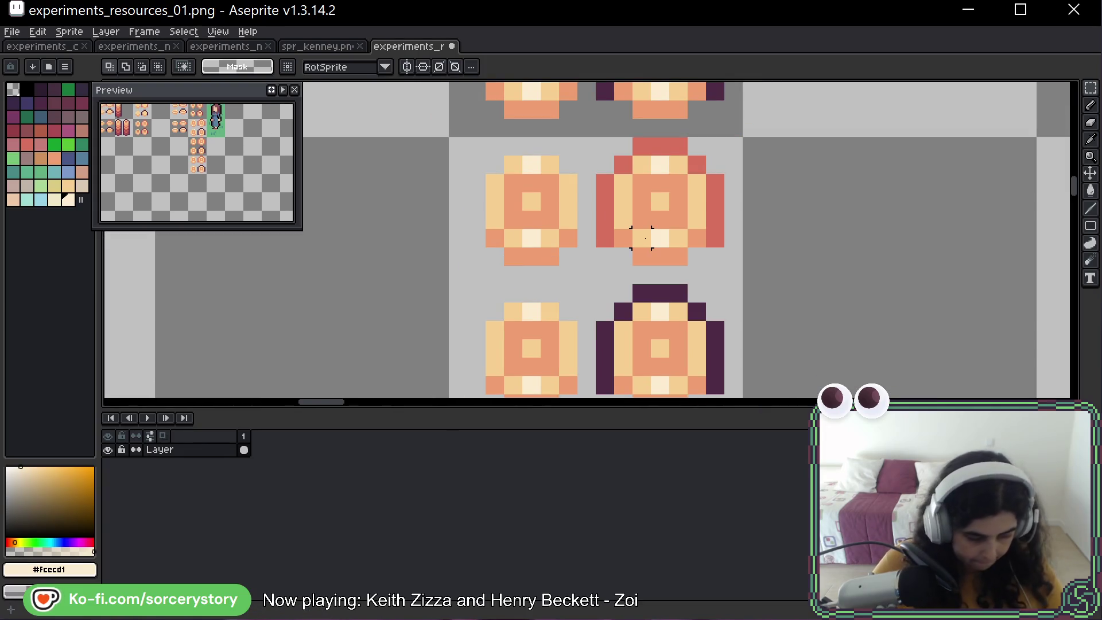
With the Pencil, repaint the old cream highlight pixels on the rings light orange.
key(b)
click(623, 220)
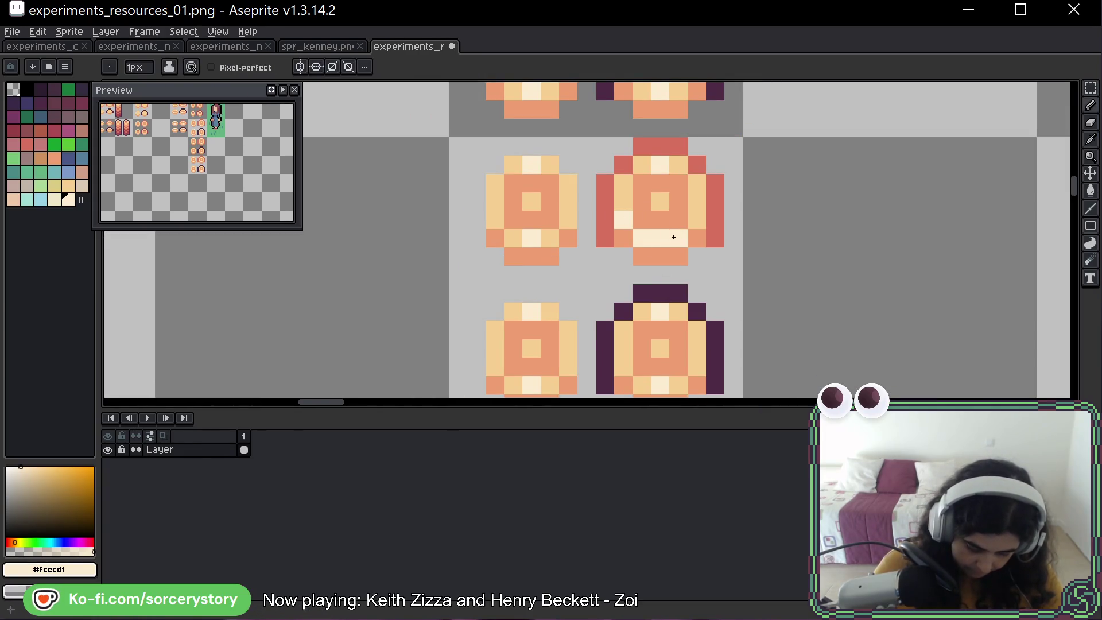
alt+click(696, 221)
drag(679, 238, 660, 237)
click(660, 165)
click(531, 165)
click(531, 238)
click(530, 311)
click(531, 385)
click(660, 312)
click(660, 384)
Pick the cream colour and dot new highlights on the upper-right and upper-left rings.
alt+click(641, 238)
click(678, 164)
click(696, 184)
click(679, 219)
click(550, 164)
click(568, 184)
click(495, 219)
click(513, 238)
Dot cream highlights on the lower-left and lower-right rings.
click(550, 311)
click(568, 330)
click(495, 366)
click(513, 384)
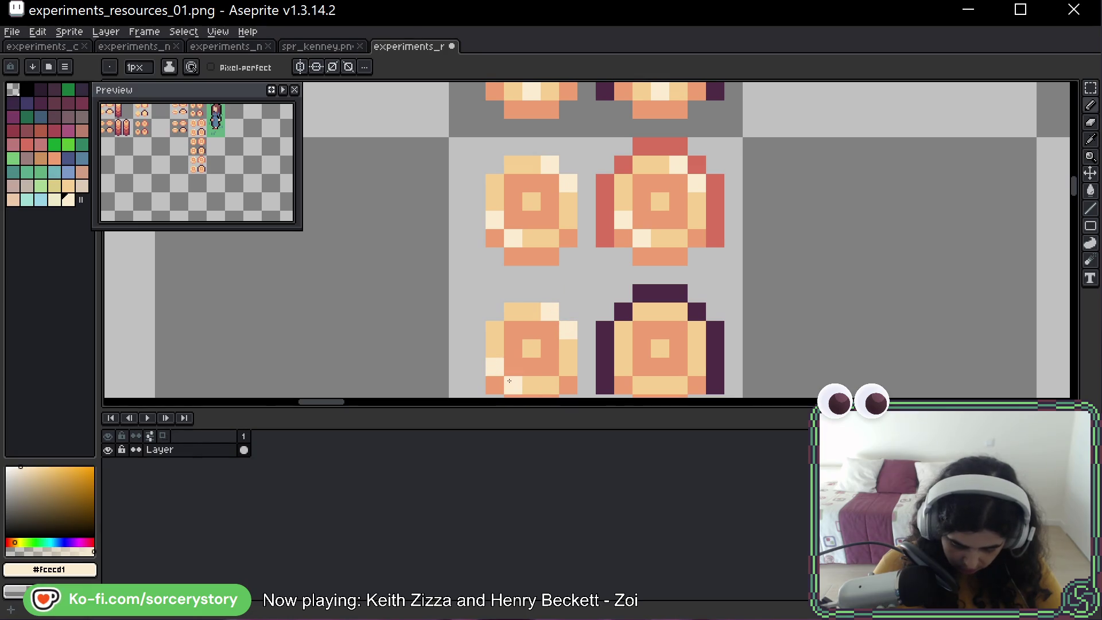
click(678, 312)
click(697, 330)
click(624, 367)
click(642, 385)
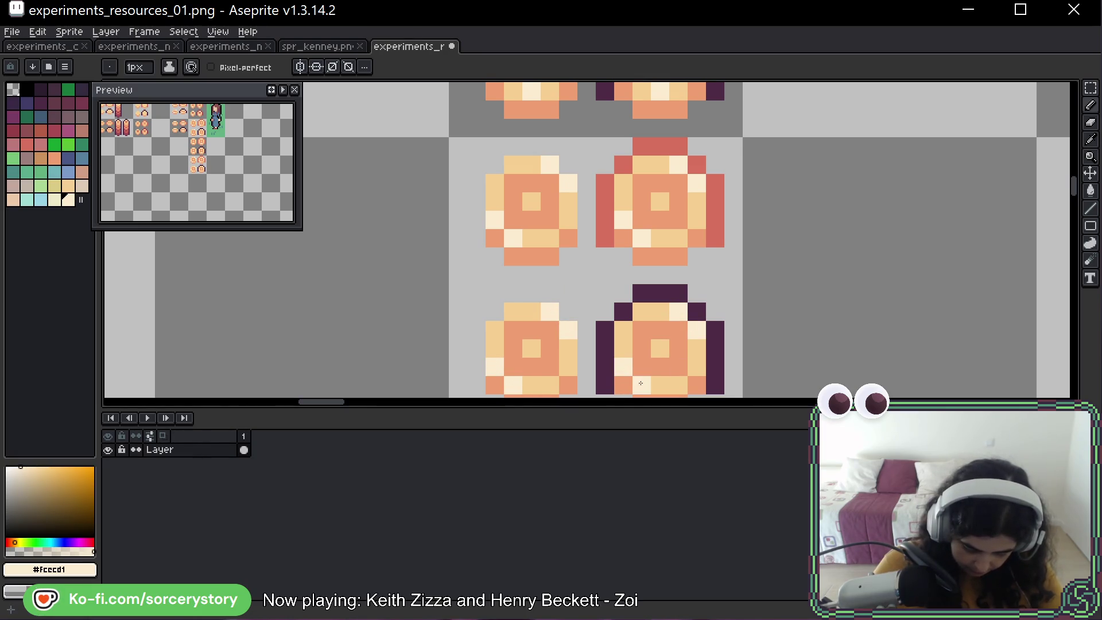
mouse_move(762, 274)
mouse_down()
mouse_move(721, 219)
mouse_move(723, 234)
mouse_move(743, 214)
mouse_move(630, 258)
mouse_up()
scroll(723, 234, down, 3)
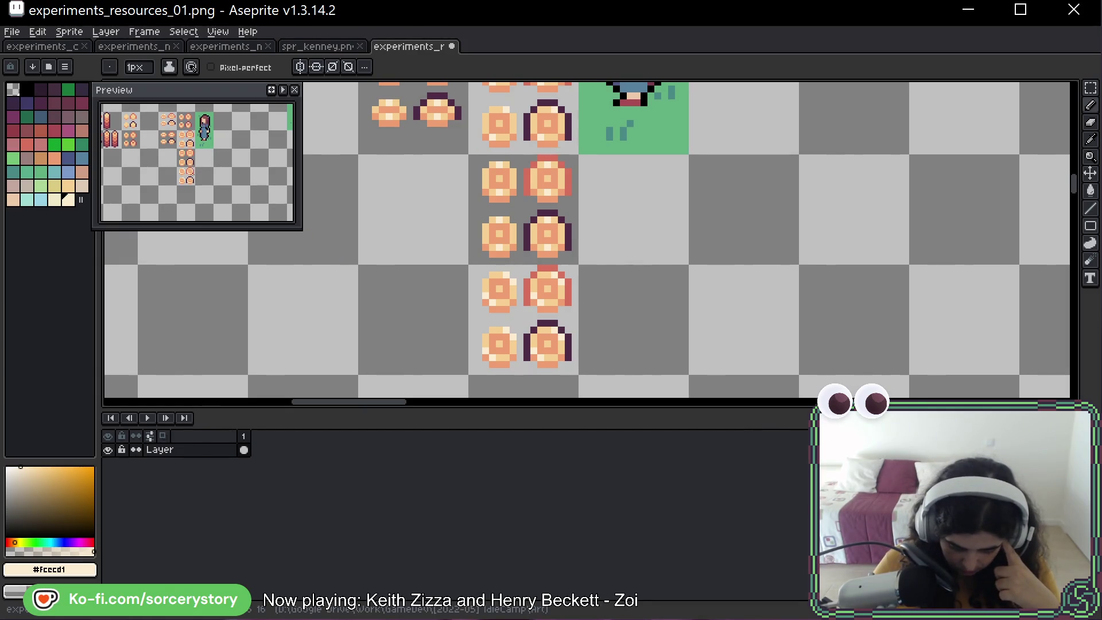
scroll(586, 302, down, 3)
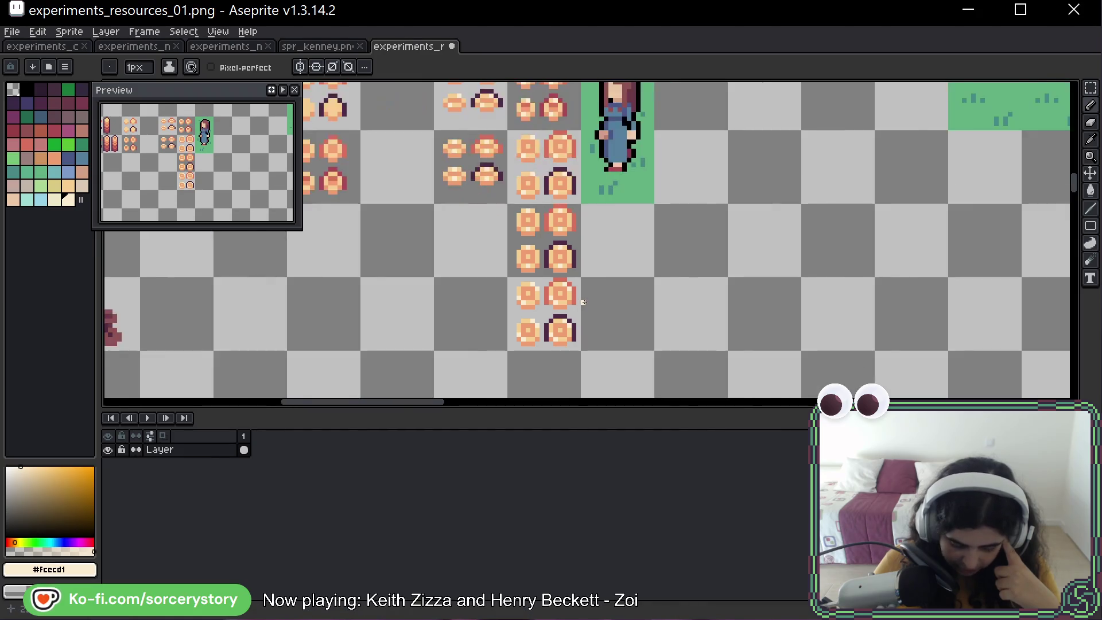
scroll(585, 303, down, 2)
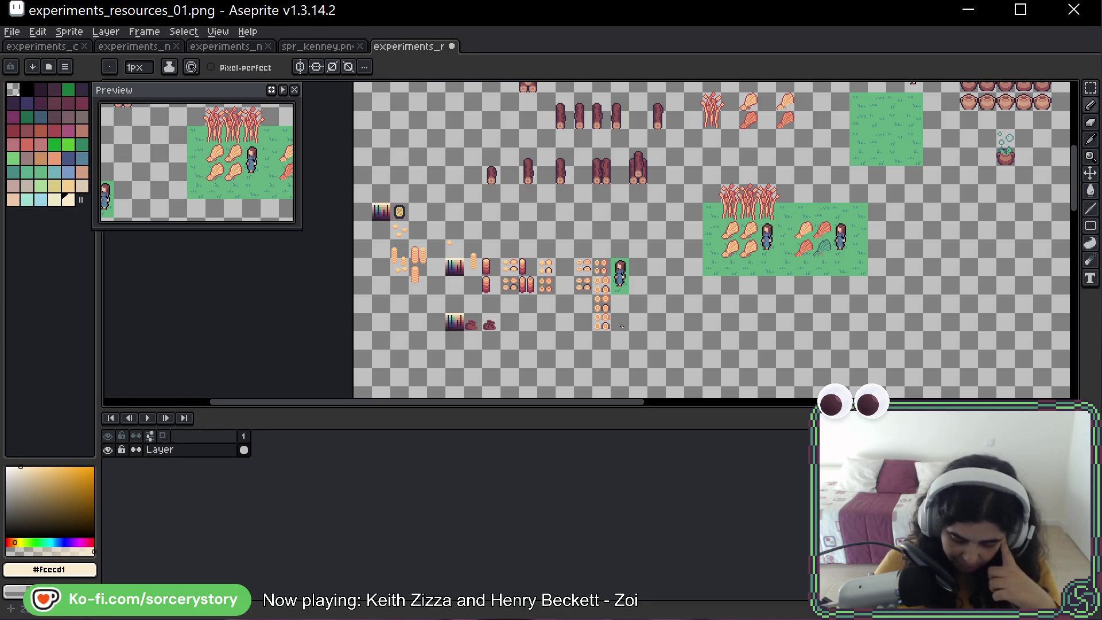
scroll(608, 309, up, 4)
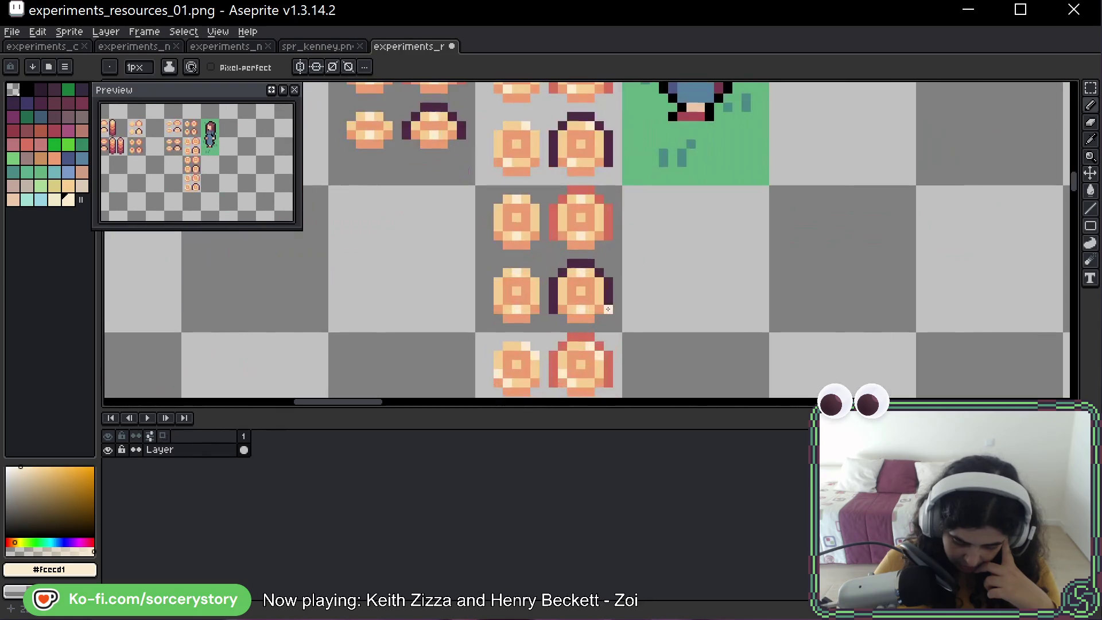
mouse_move(625, 198)
mouse_down()
mouse_move(612, 178)
mouse_move(651, 281)
mouse_move(512, 196)
mouse_up()
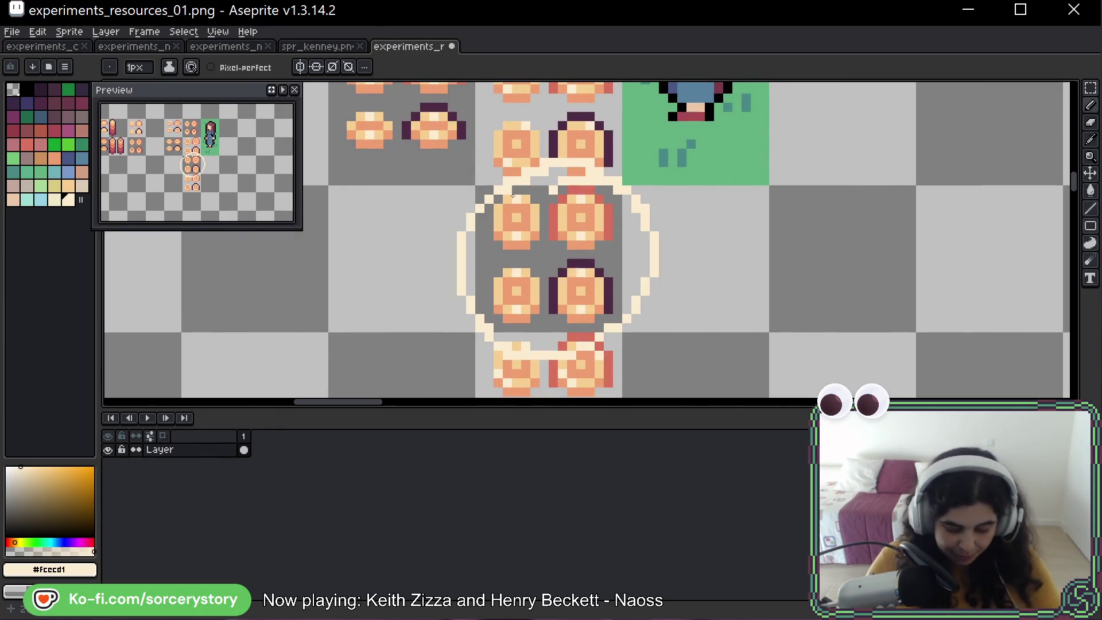
key(ctrl+z)
scroll(569, 250, down, 4)
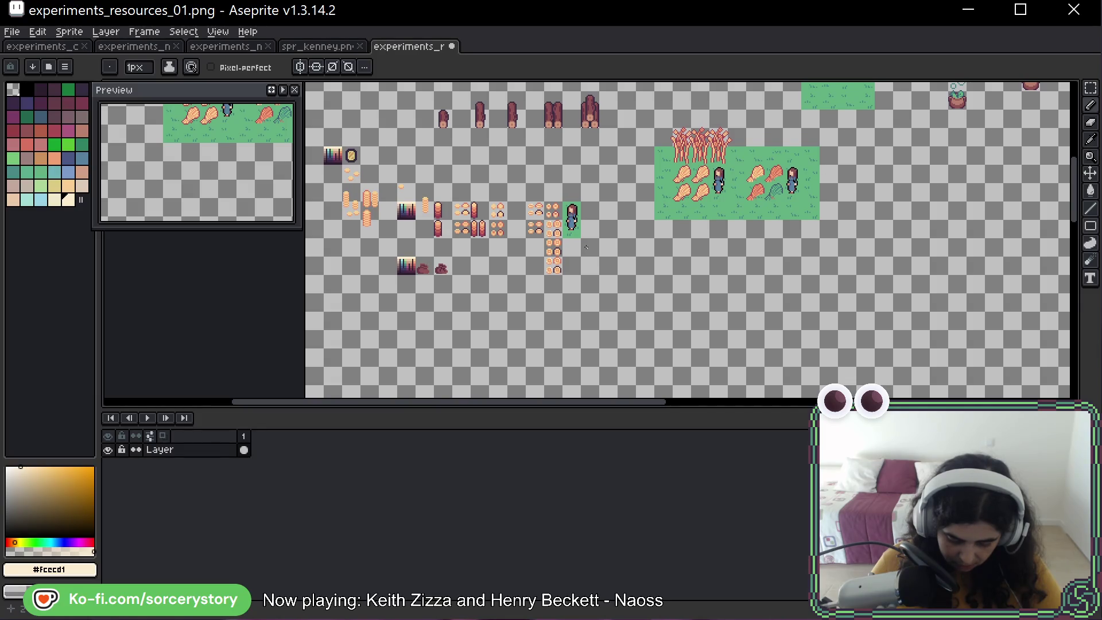
scroll(586, 248, up, 3)
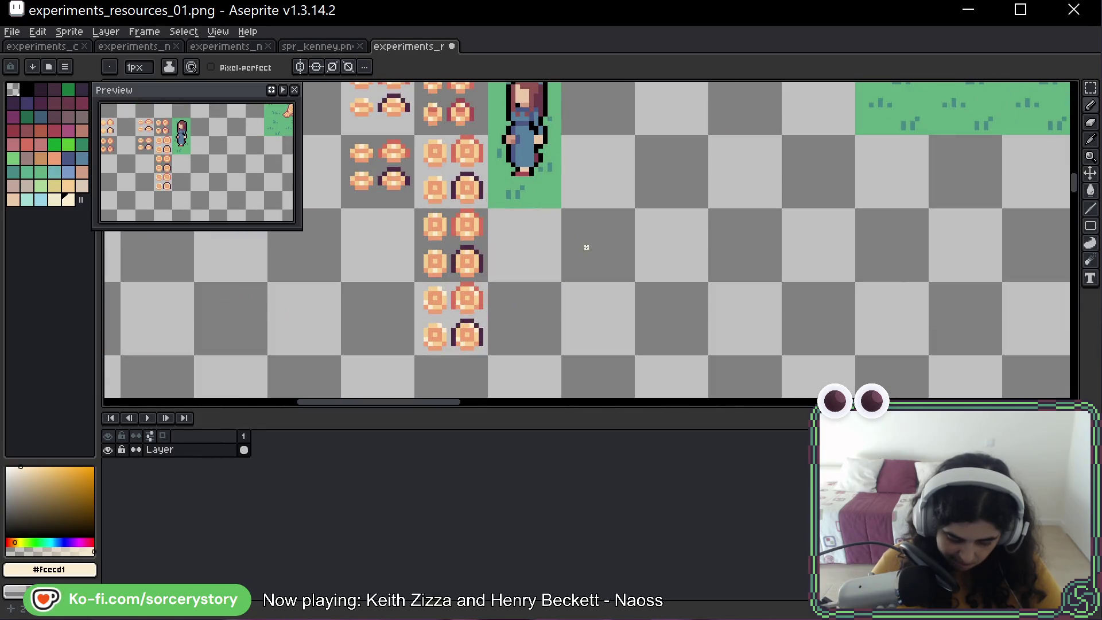
drag(525, 209, 651, 246)
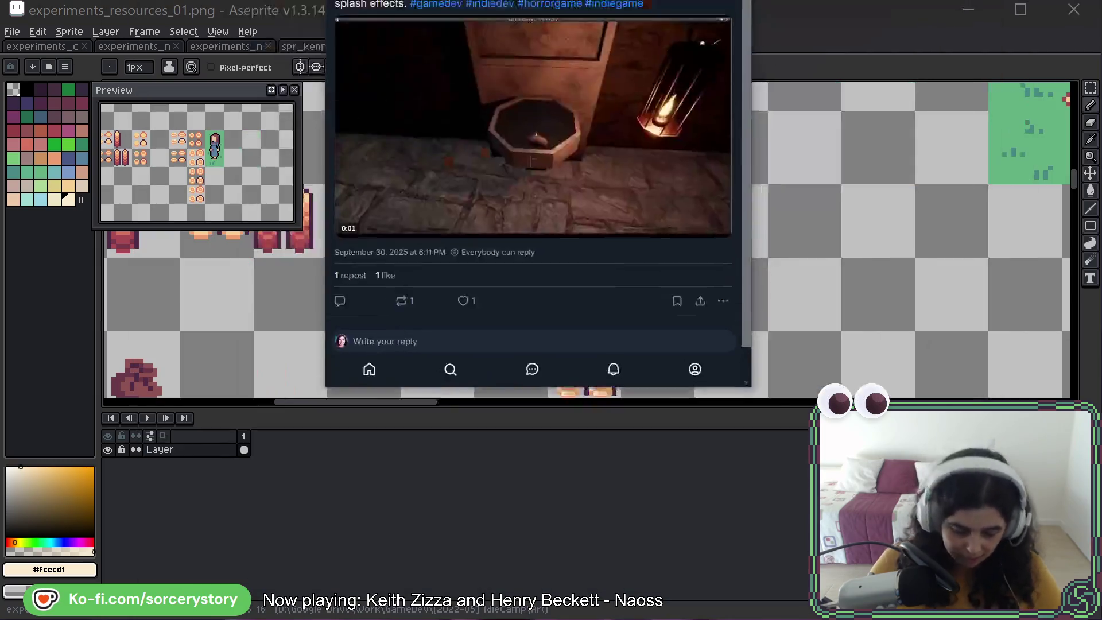
Drag the Firefox window with the Bluesky water-interactions post over the Aseprite canvas.
mouse_move(577, 0)
mouse_down()
mouse_move(488, 78)
mouse_move(508, 78)
mouse_move(434, 53)
mouse_up()
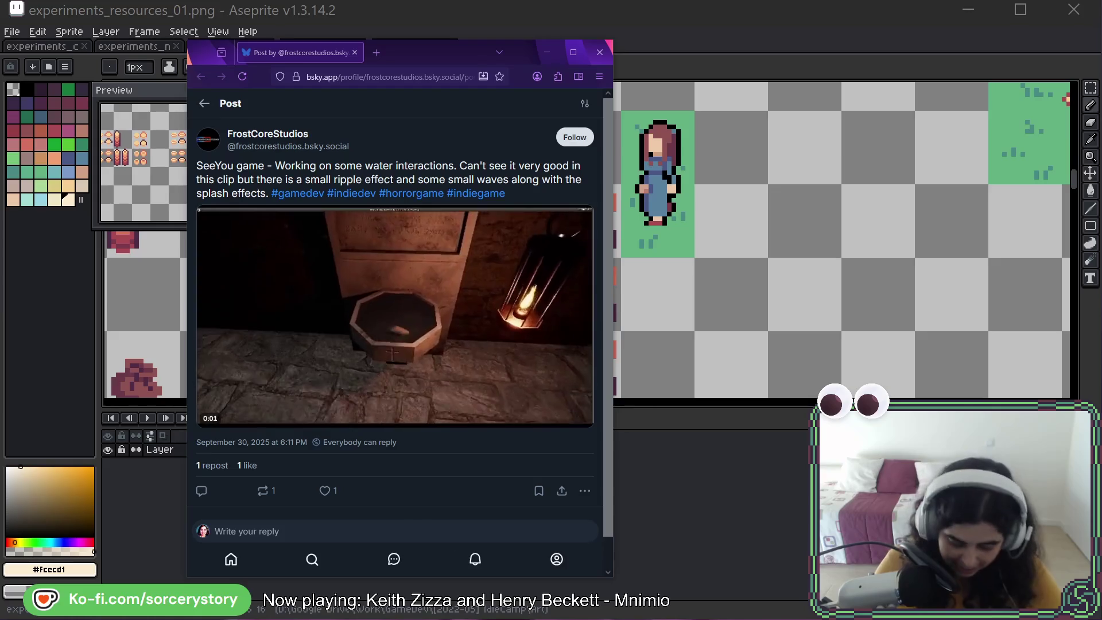
Drag the Firefox window up and off the screen to reveal the Aseprite sheet.
mouse_move(394, 364)
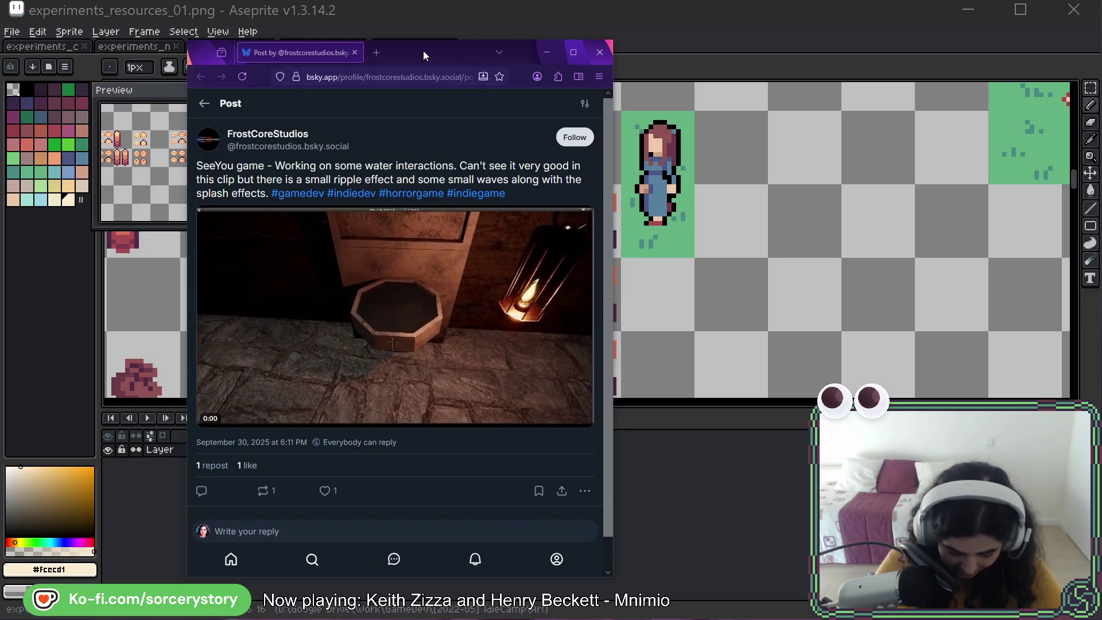
mouse_move(422, 50)
mouse_down()
mouse_move(856, 0)
mouse_move(1101, 0)
mouse_up()
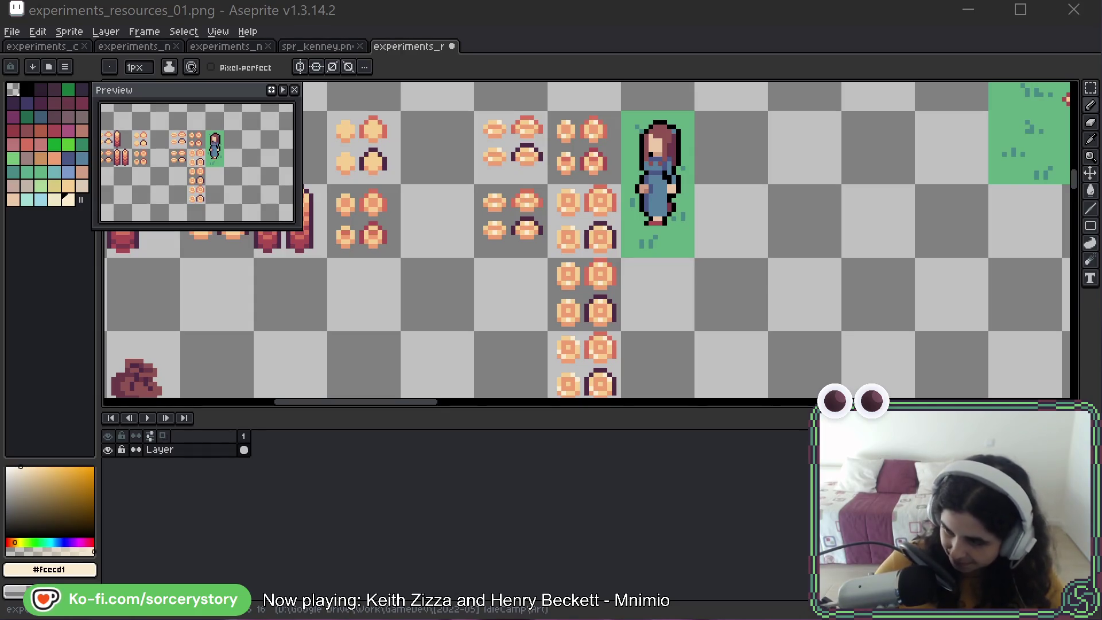
Return to the Aseprite window and pan up over the ring column.
click(720, 118)
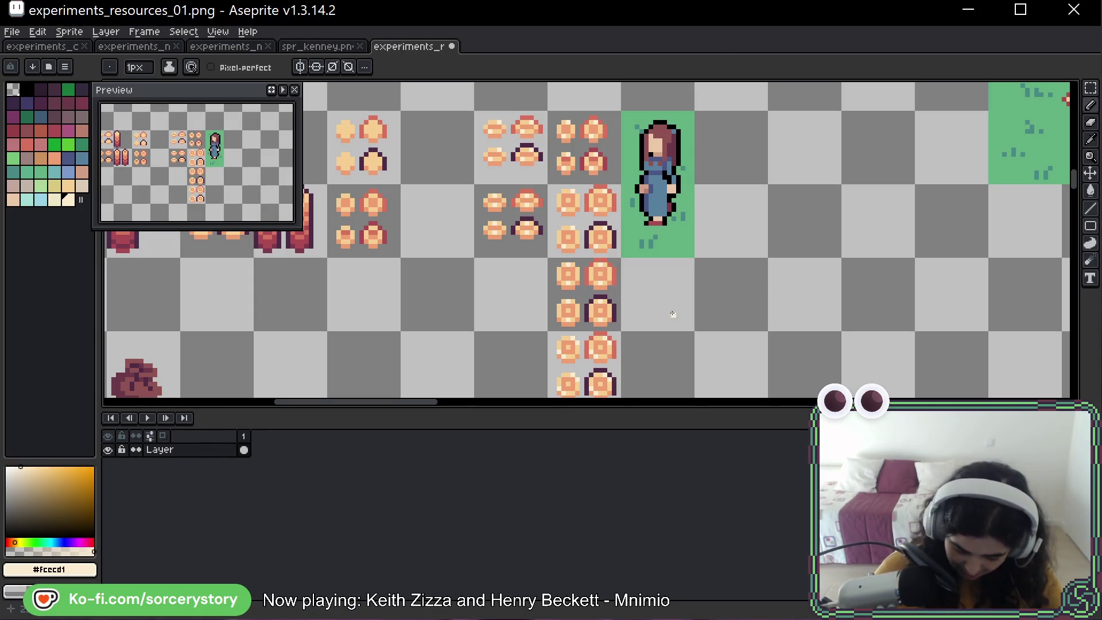
drag(664, 313, 660, 274)
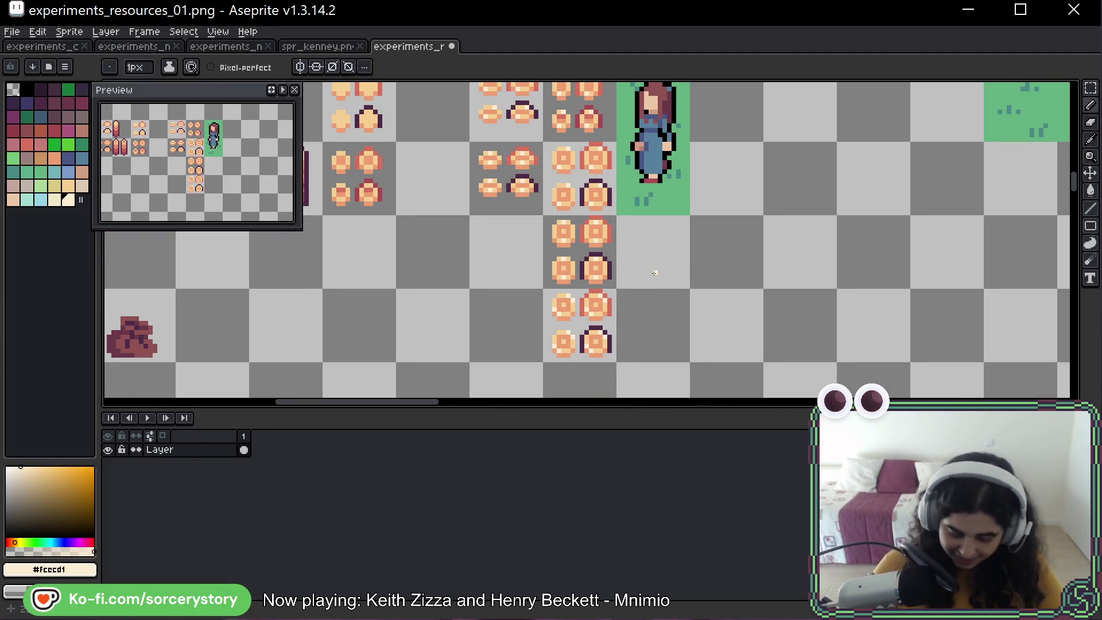
drag(657, 278, 654, 242)
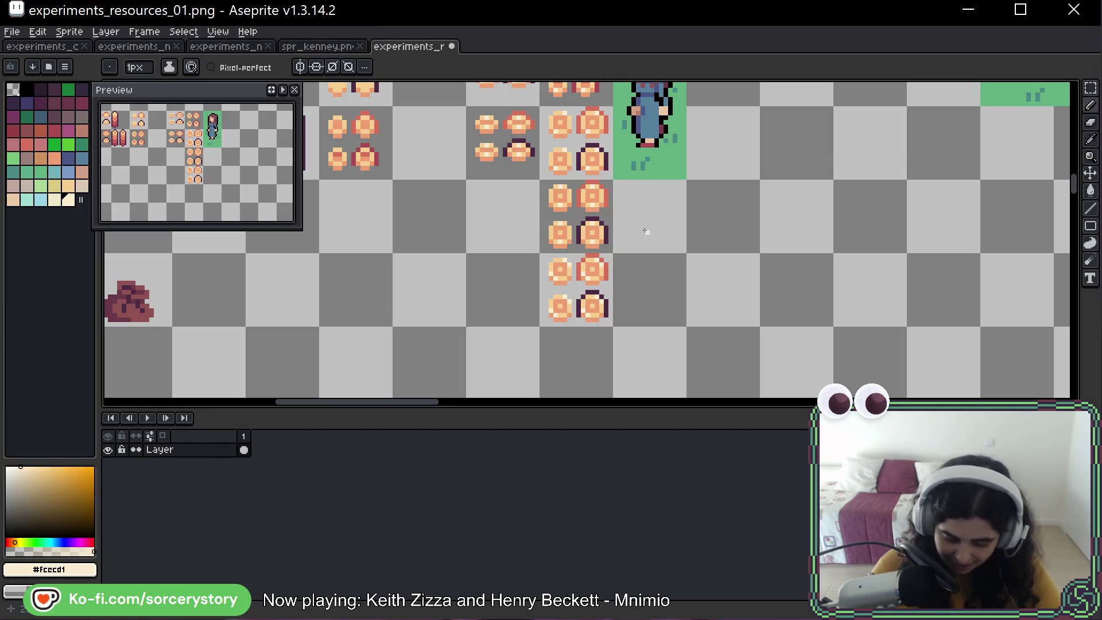
key(space)
drag(649, 213, 619, 274)
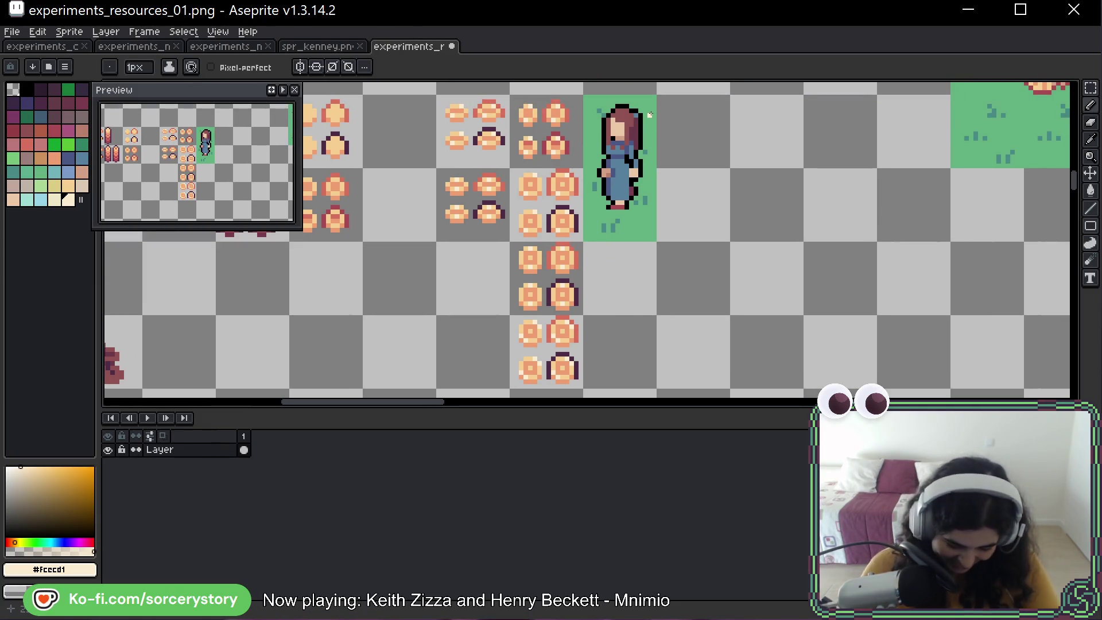
Pan right toward the character, undoing a stray loop around the sausage sprite.
key(space)
mouse_move(469, 296)
mouse_down()
mouse_move(534, 264)
mouse_move(567, 320)
mouse_up()
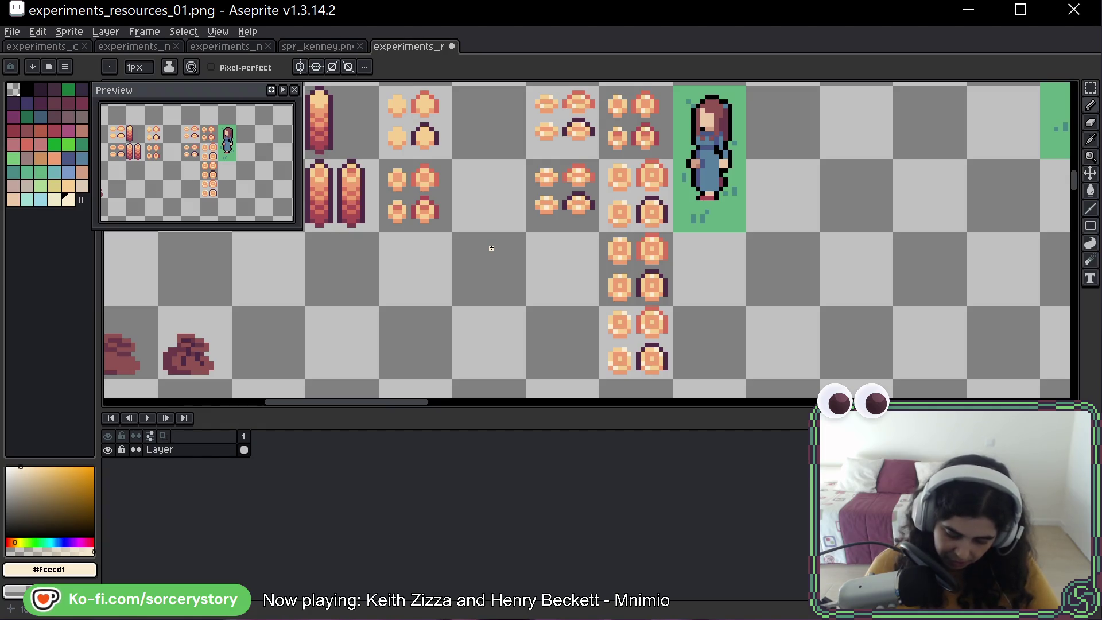
key(space)
drag(526, 256, 616, 297)
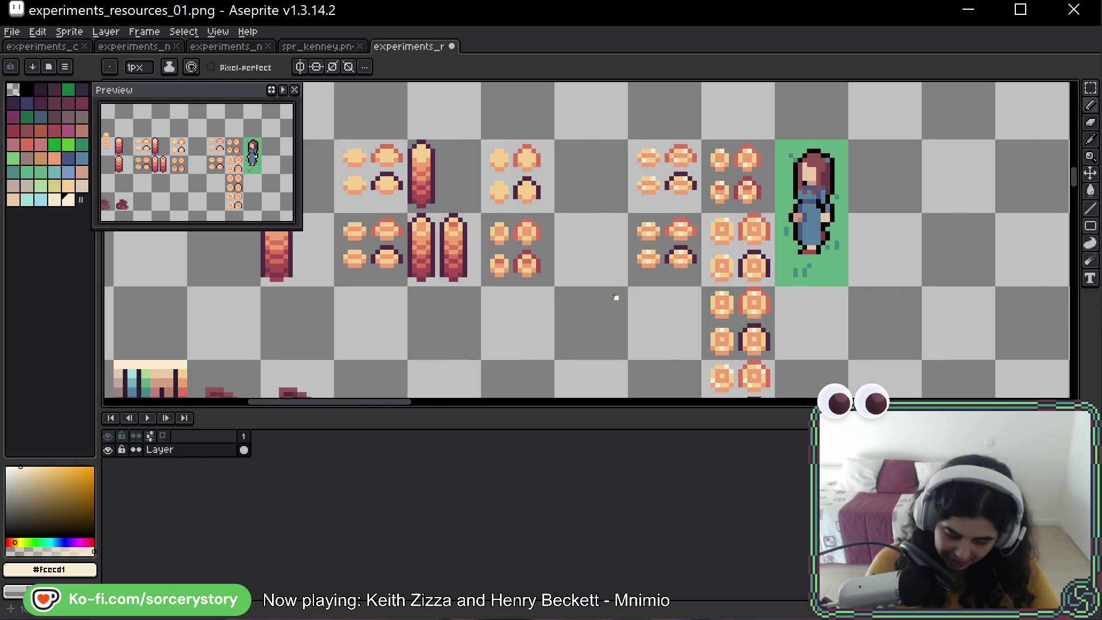
mouse_move(462, 201)
mouse_down()
mouse_move(438, 211)
mouse_move(475, 225)
mouse_move(463, 200)
mouse_up()
key(ctrl+z)
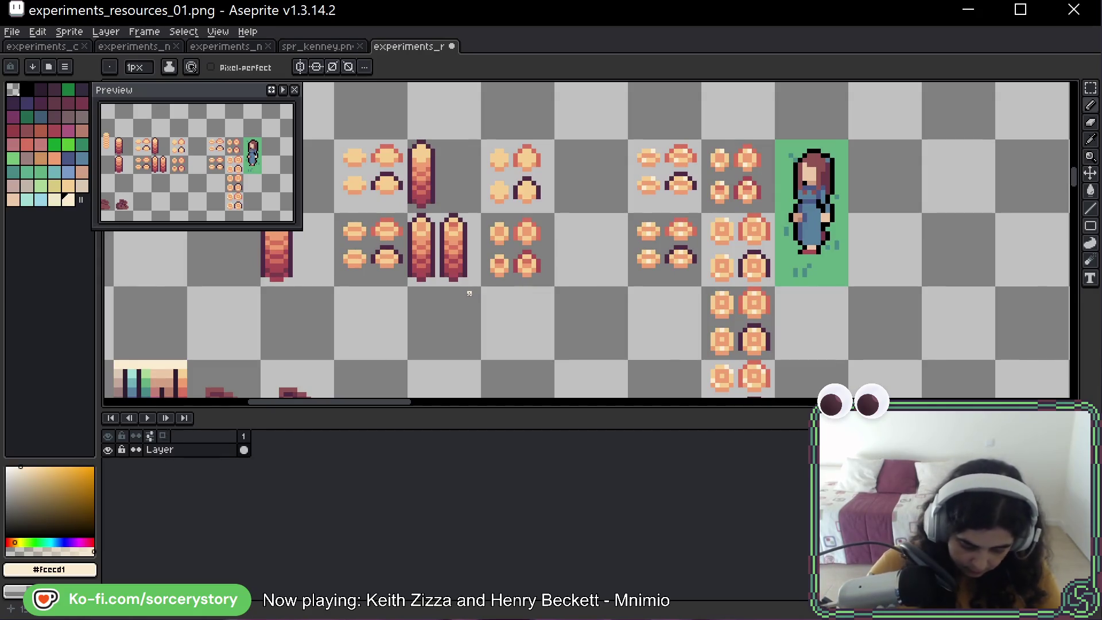
scroll(346, 226, left, 10)
With Rectangular Marquee, move the selected crumbs into the empty area at lower right.
scroll(459, 236, down, 1)
scroll(517, 247, up, 3)
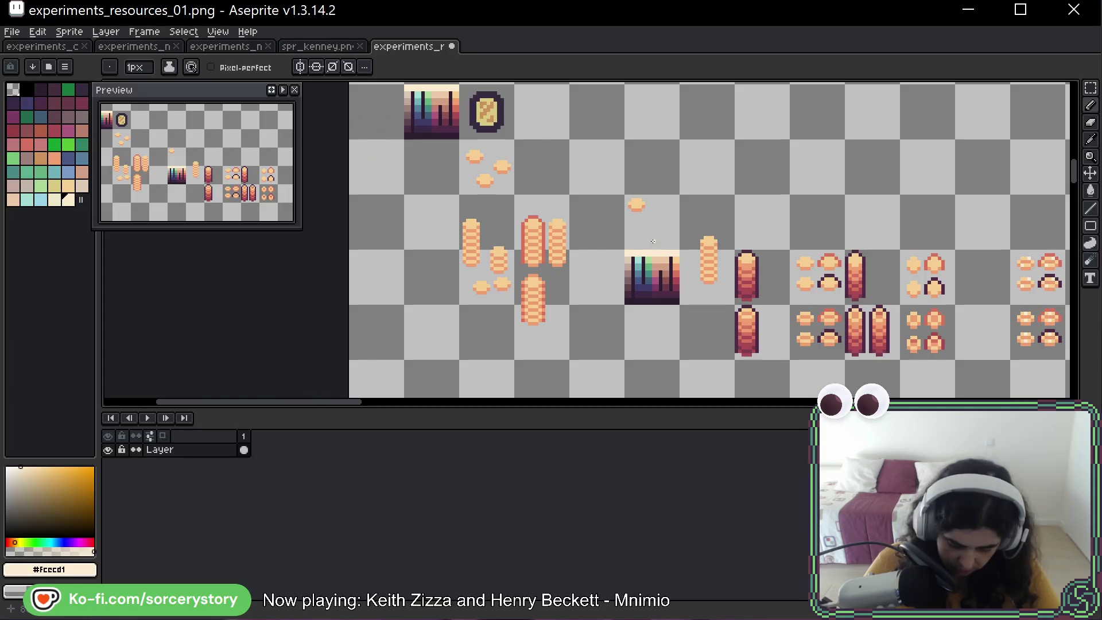
scroll(530, 247, right, 5)
scroll(763, 325, left, 2)
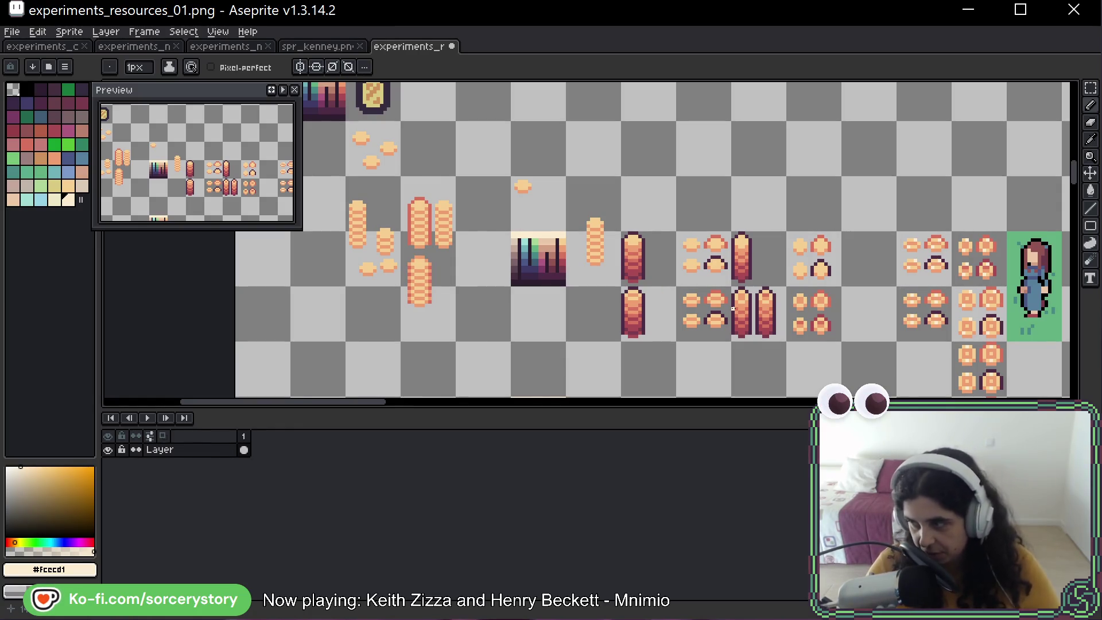
drag(475, 225, 478, 264)
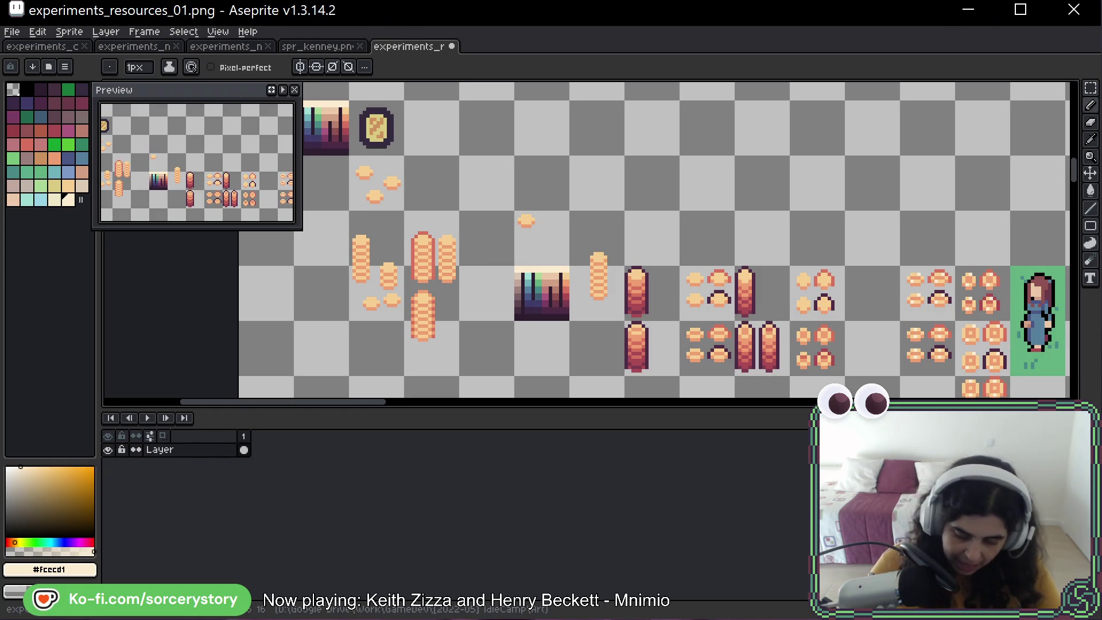
key(m)
mouse_move(351, 157)
mouse_down()
mouse_move(402, 209)
mouse_move(1071, 398)
mouse_move(724, 361)
mouse_move(716, 295)
mouse_move(662, 347)
mouse_move(615, 343)
mouse_up()
key(Return)
Select the neighbouring crumb cell and delete two of its crumbs.
scroll(507, 156, up, 2)
mouse_move(508, 119)
mouse_down()
mouse_move(528, 163)
mouse_move(565, 141)
mouse_move(613, 399)
mouse_move(559, 182)
mouse_move(548, 234)
mouse_move(580, 331)
mouse_move(598, 343)
mouse_up()
click(560, 131)
click(562, 130)
scroll(562, 129, up, 2)
key(Delete)
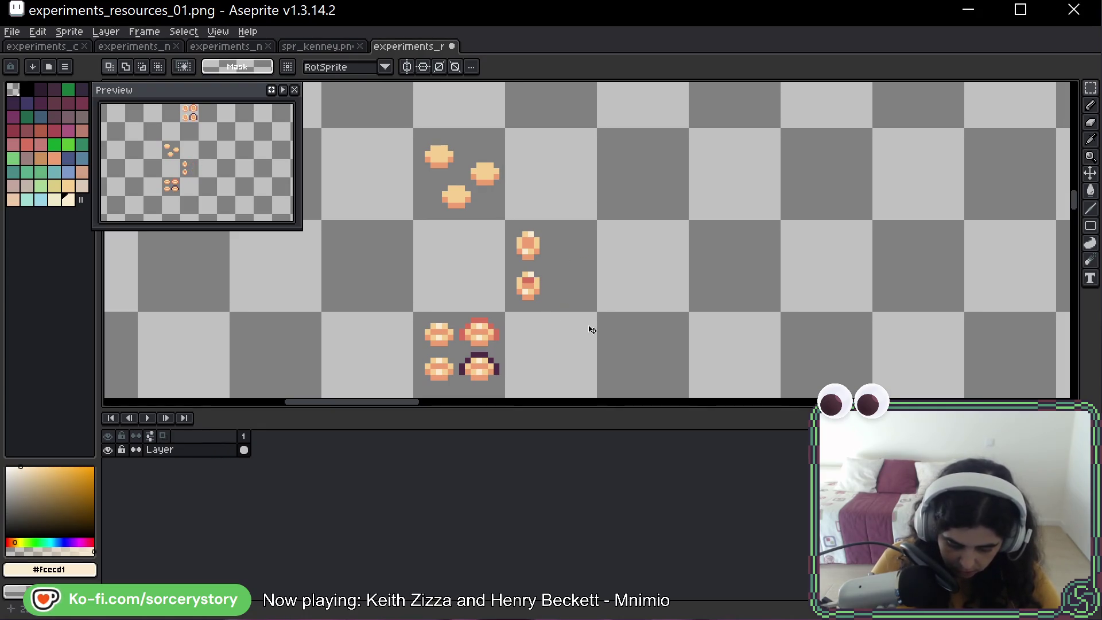
Delete the unwanted crumbs: the lower one, the bottom two and the upper-right one.
drag(508, 269, 574, 312)
key(Delete)
drag(415, 345, 549, 383)
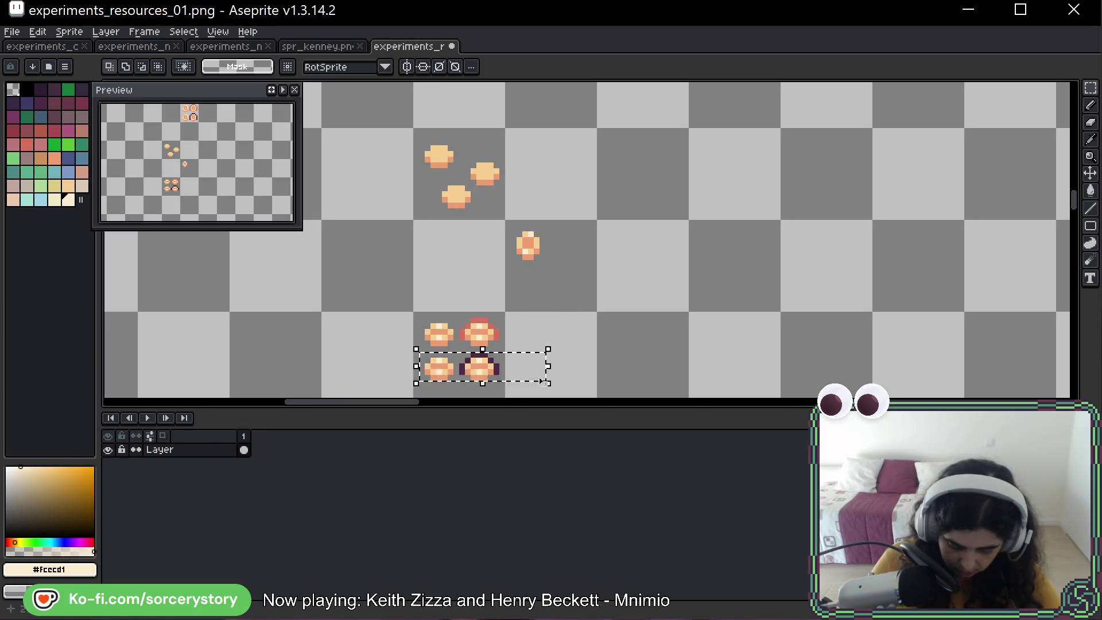
key(Delete)
drag(449, 311, 549, 384)
key(Delete)
Move the remaining crumb up and right, then reposition the left crumb.
drag(380, 302, 489, 376)
mouse_move(434, 346)
mouse_down()
mouse_move(452, 295)
mouse_move(428, 250)
mouse_move(472, 253)
mouse_move(562, 216)
mouse_move(559, 247)
mouse_up()
key(ctrl+d)
drag(679, 249, 507, 291)
mouse_move(353, 276)
mouse_down()
mouse_move(475, 260)
mouse_move(537, 304)
mouse_move(522, 194)
mouse_move(565, 216)
mouse_move(529, 234)
mouse_up()
click(614, 227)
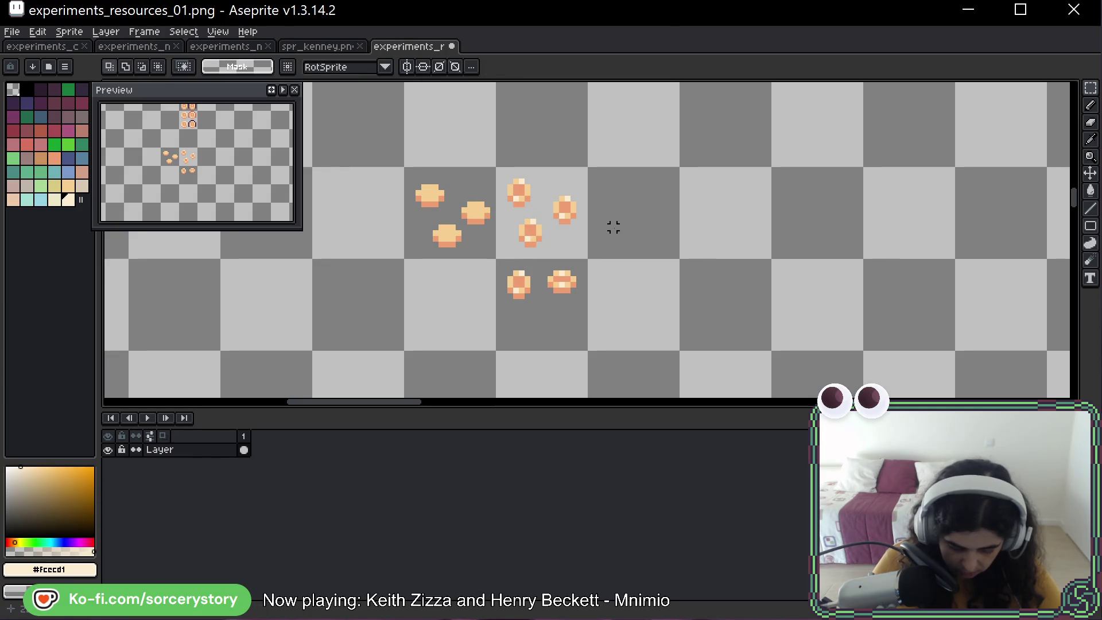
scroll(614, 227, down, 3)
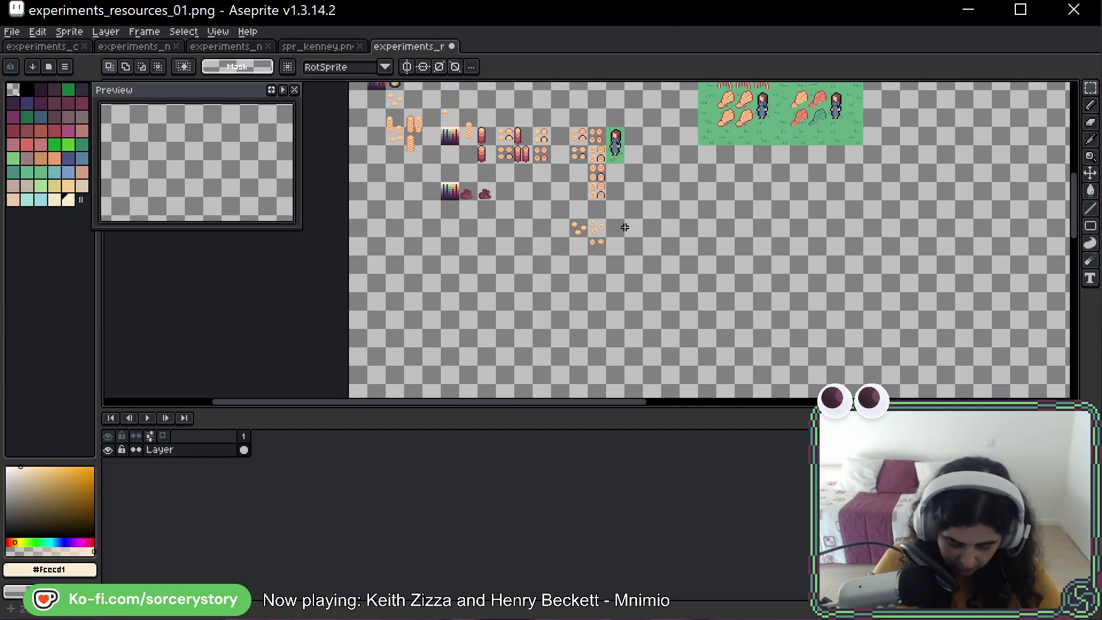
scroll(624, 229, up, 4)
Nudge one crumb a pixel right, then select a speckled crumb.
drag(398, 172, 452, 226)
key(Right)
click(500, 274)
drag(556, 227, 603, 227)
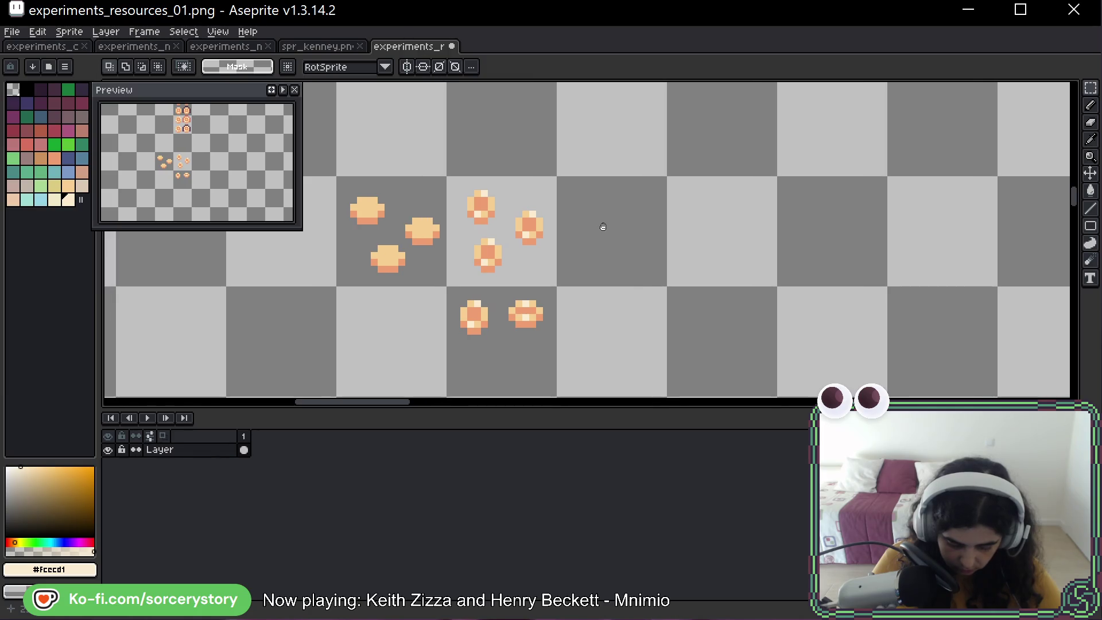
scroll(600, 226, down, 1)
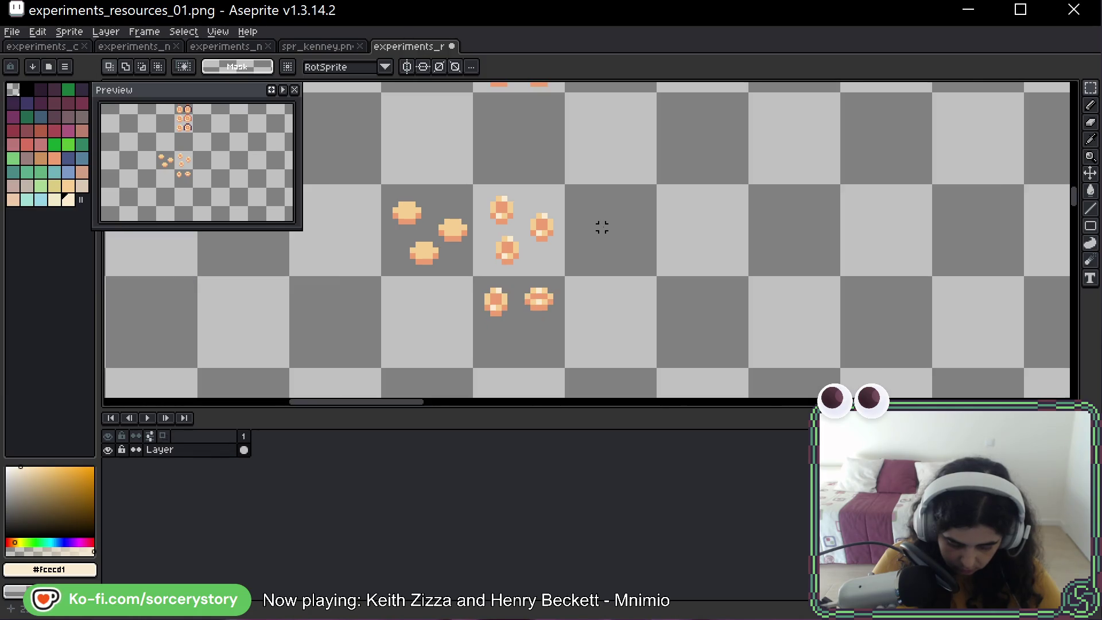
scroll(607, 232, down, 1)
scroll(597, 247, up, 2)
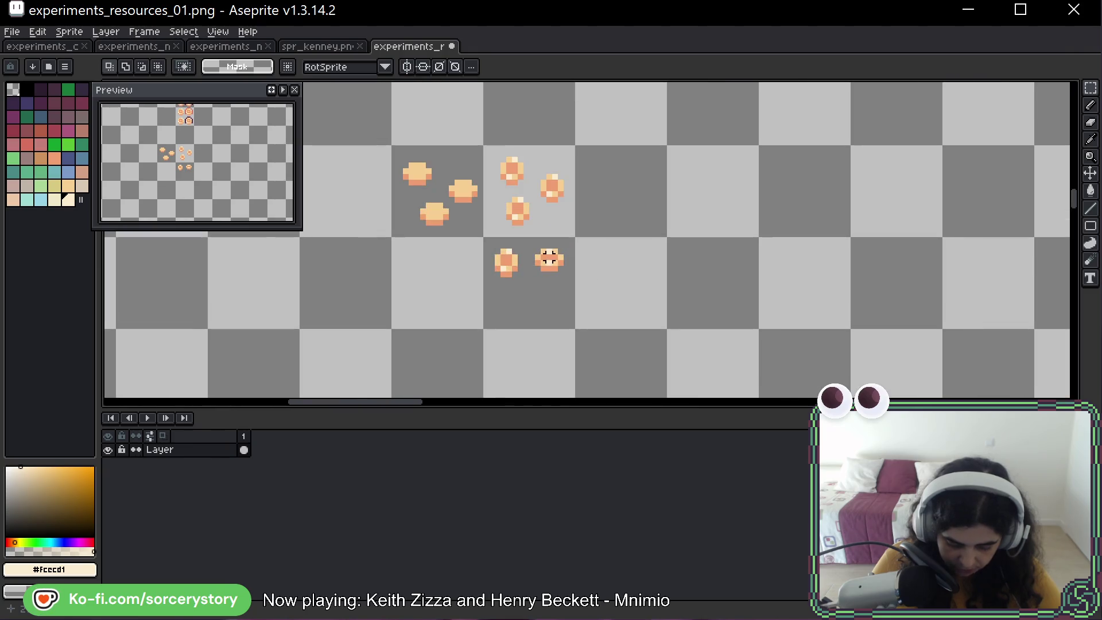
mouse_move(530, 244)
mouse_down()
mouse_move(577, 286)
mouse_move(420, 188)
mouse_move(582, 185)
mouse_up()
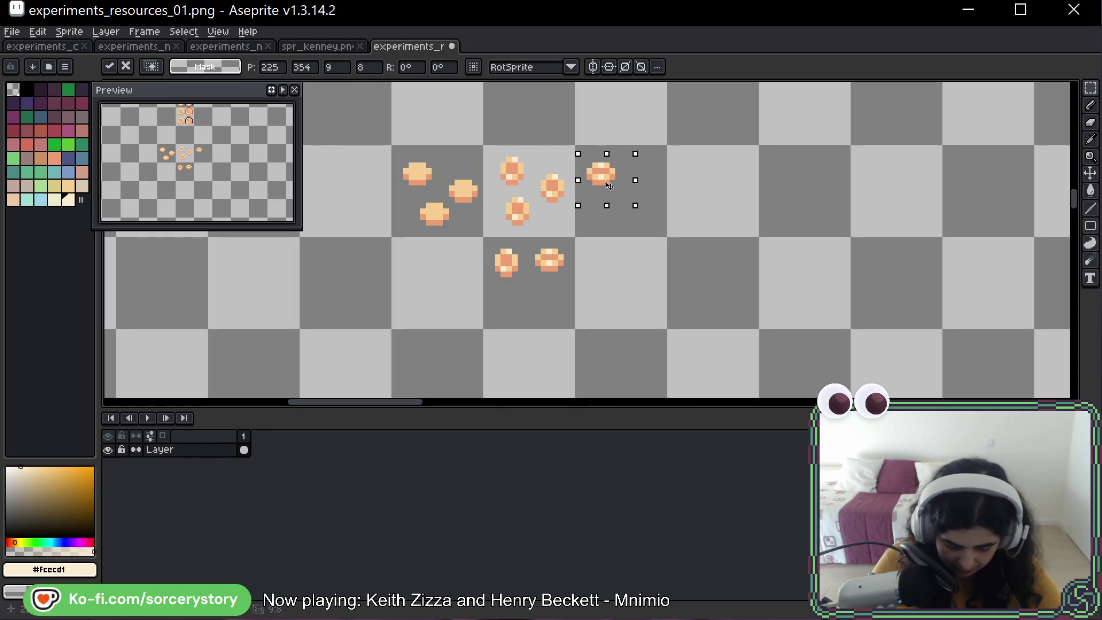
Place a crumb copy to the right, then paste a copy of the left crumb cell into the right cell.
mouse_move(607, 184)
mouse_down()
mouse_move(657, 207)
mouse_move(647, 199)
mouse_move(618, 222)
mouse_up()
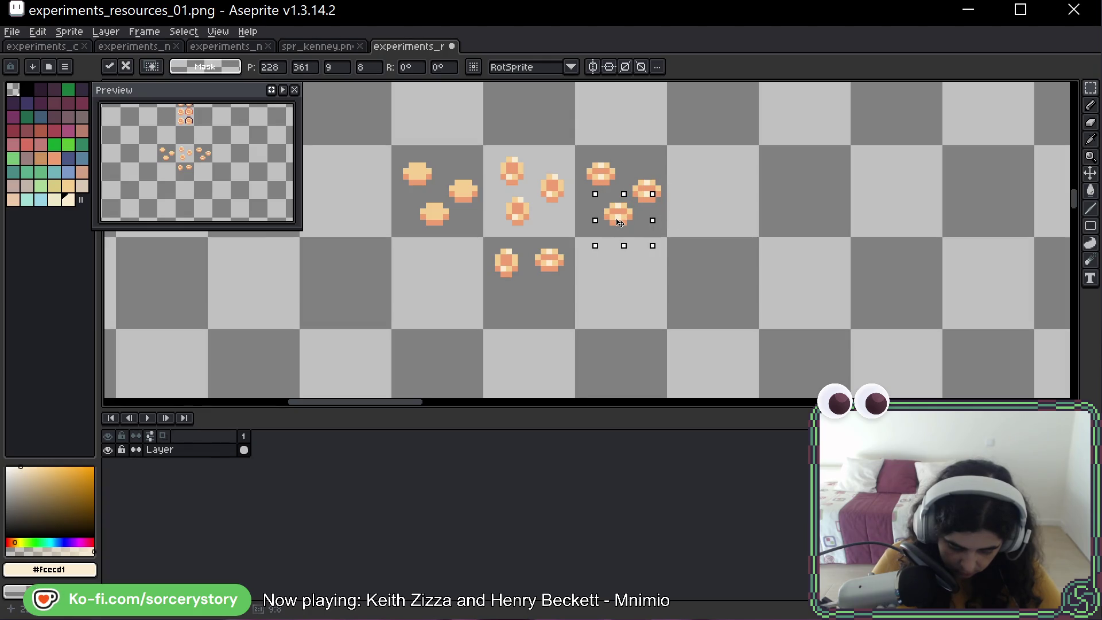
key(Return)
drag(396, 147, 485, 239)
key(ctrl+c)
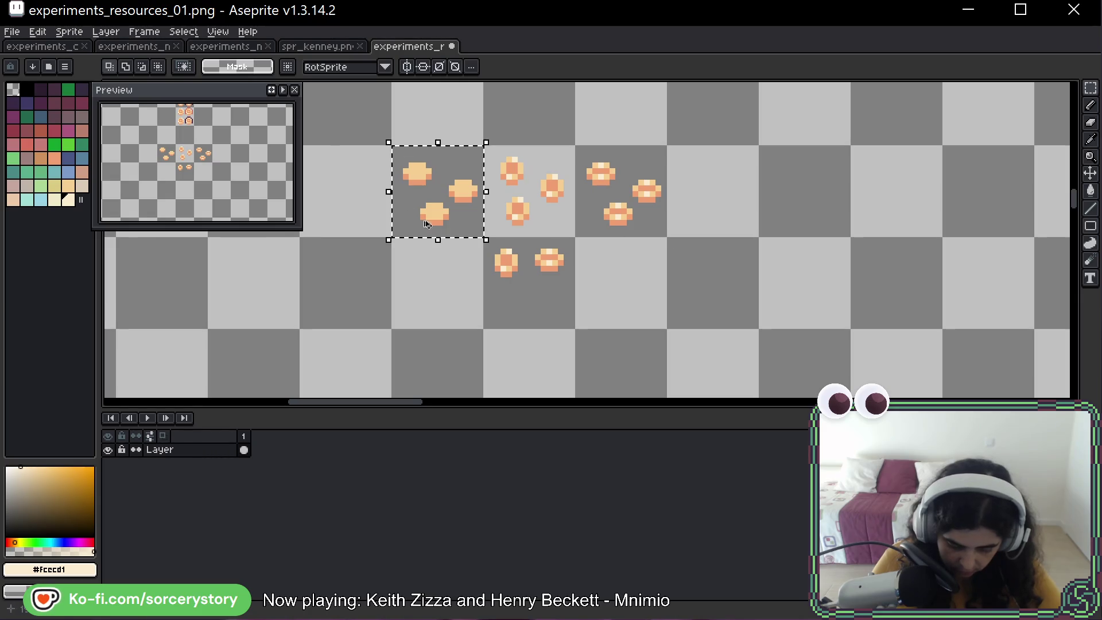
key(ctrl+v)
drag(735, 209, 620, 209)
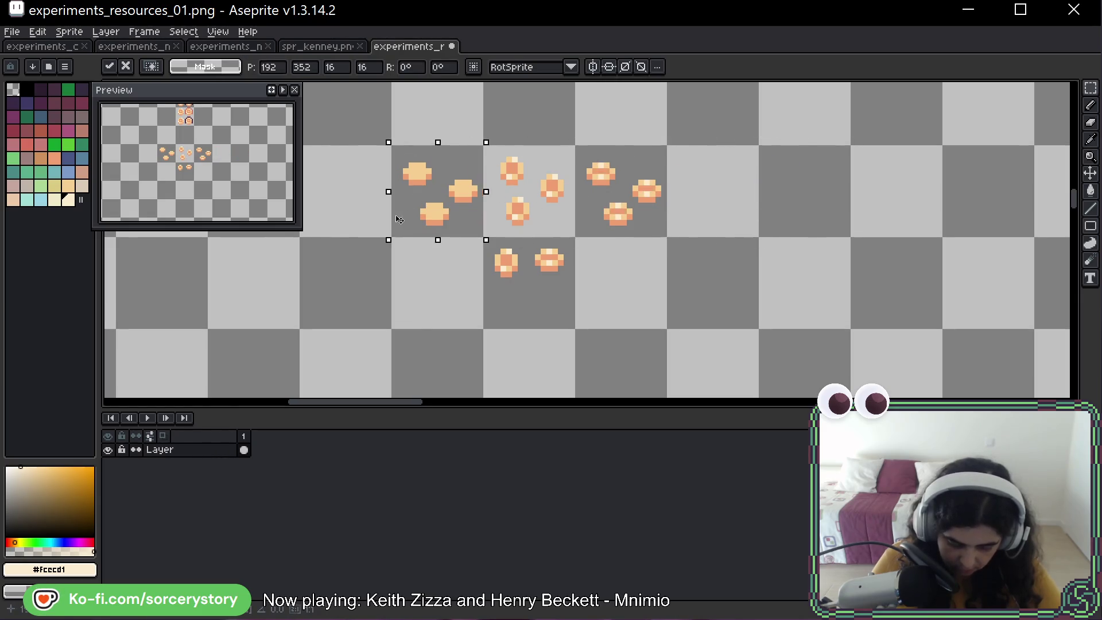
key(Return)
Undo a stray paste of crumbs into the centre cell.
scroll(558, 226, up, 1)
key(ctrl+v)
drag(442, 230, 532, 230)
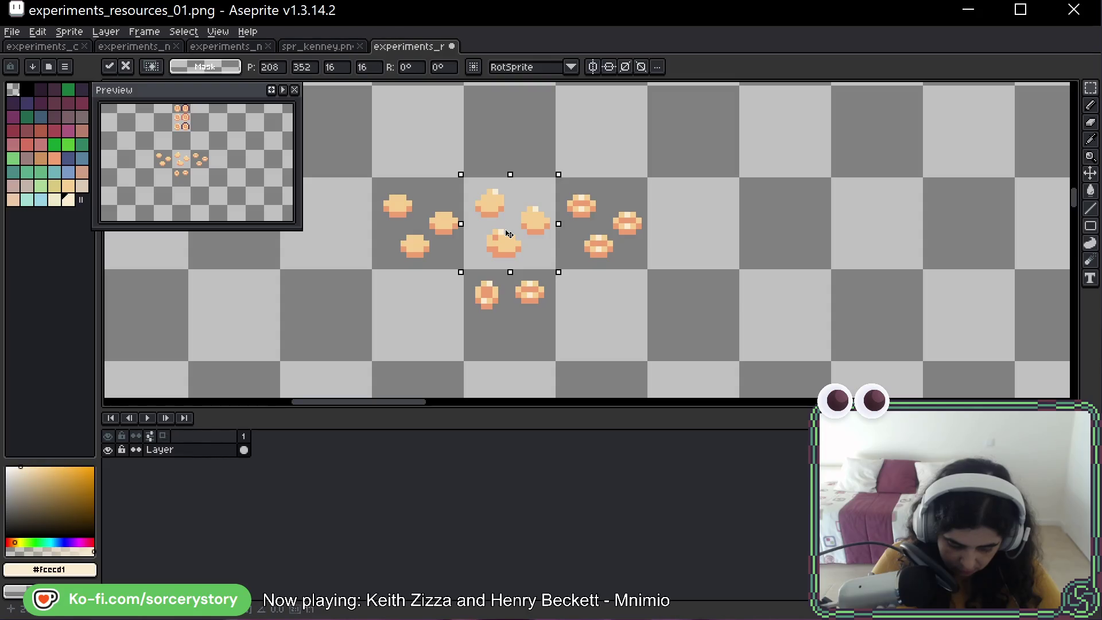
key(ctrl+z)
key(Return)
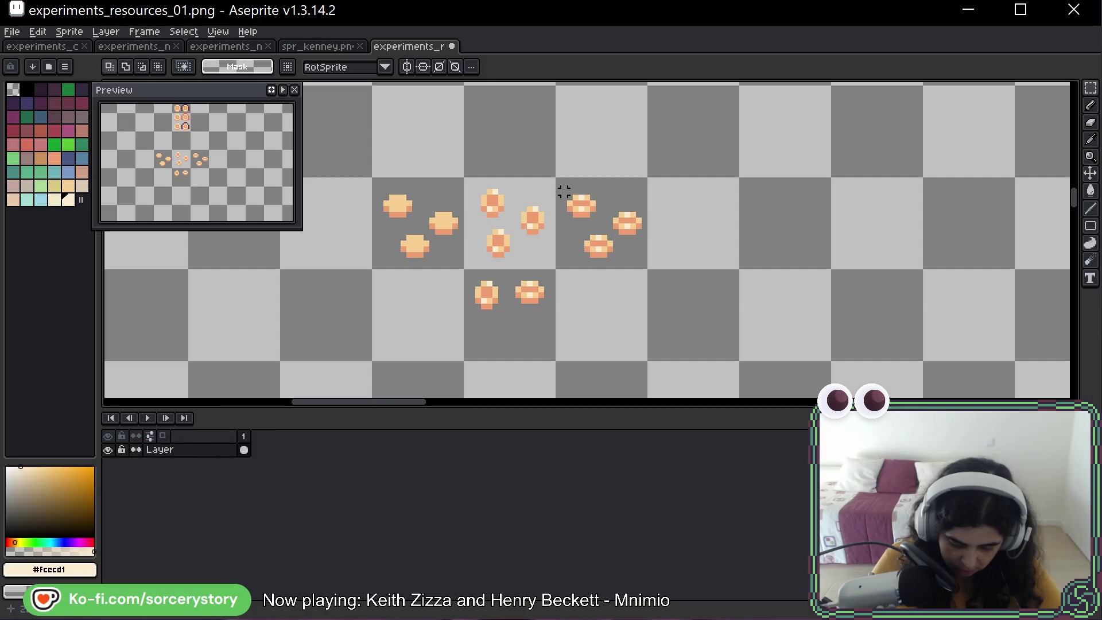
Nudge the right and middle crumb groups into alignment.
drag(563, 191, 656, 279)
key(Return)
drag(614, 236, 608, 230)
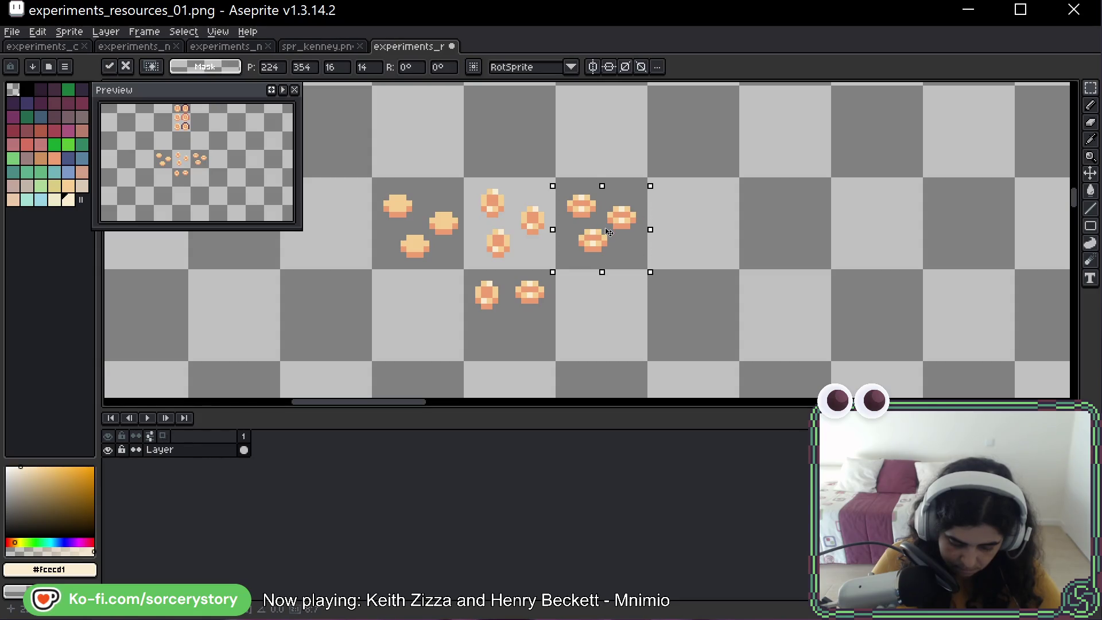
click(697, 249)
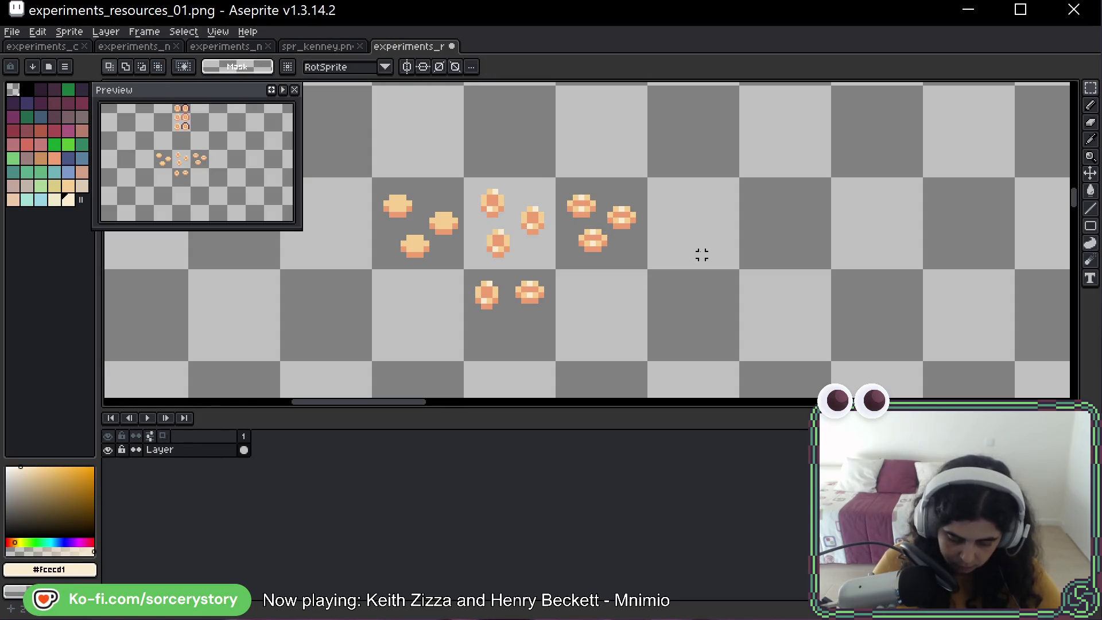
drag(570, 191, 647, 269)
click(711, 226)
scroll(712, 225, down, 2)
scroll(713, 225, down, 3)
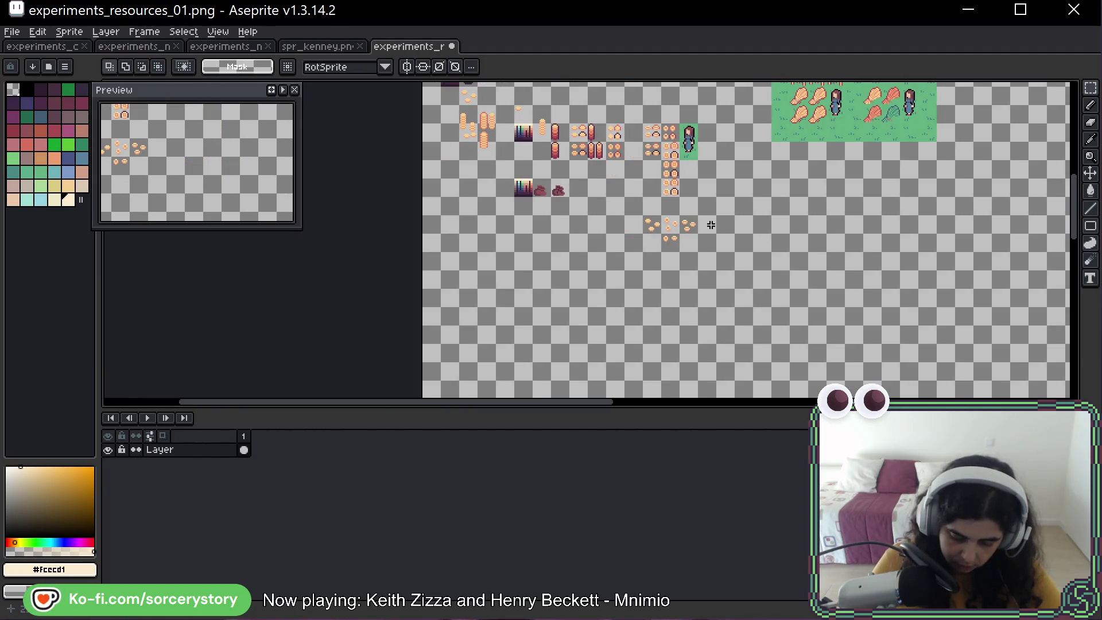
scroll(600, 242, up, 4)
drag(587, 182, 508, 261)
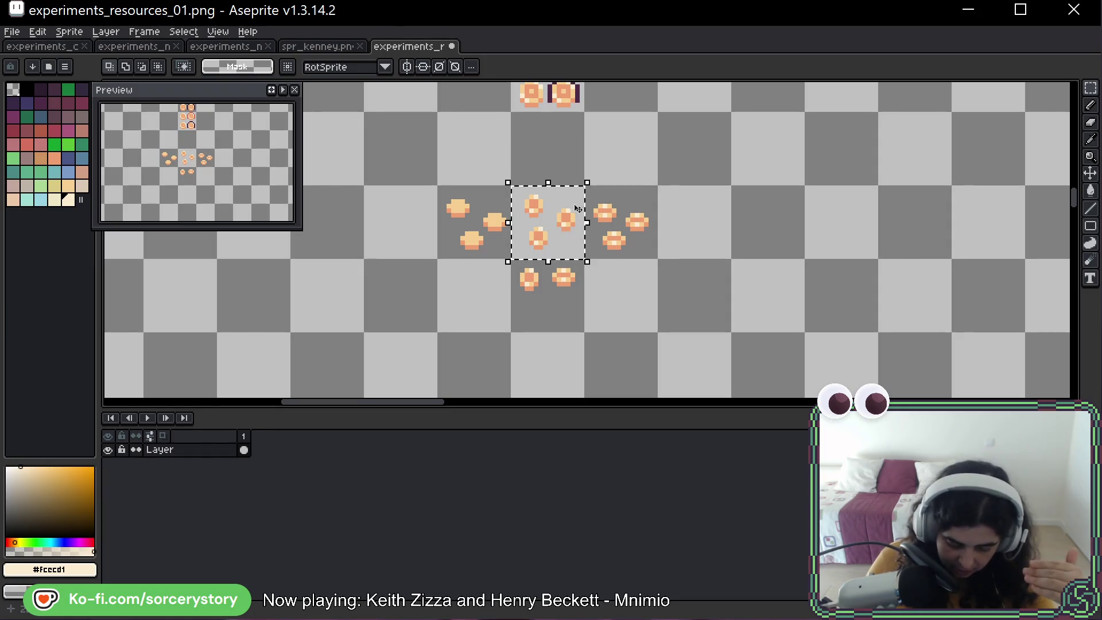
drag(542, 210, 656, 235)
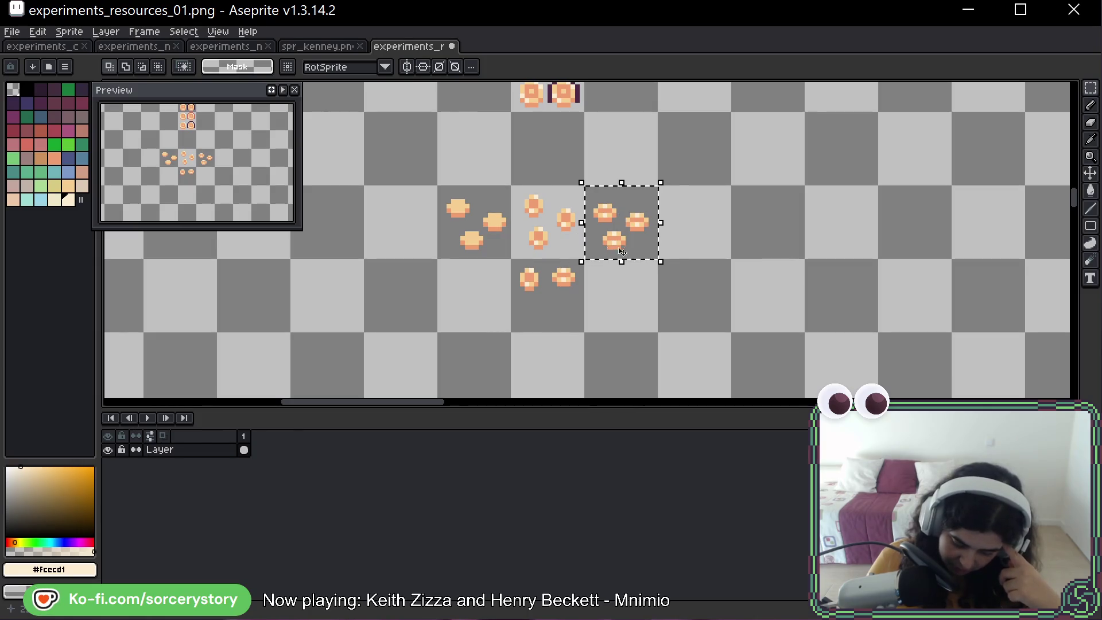